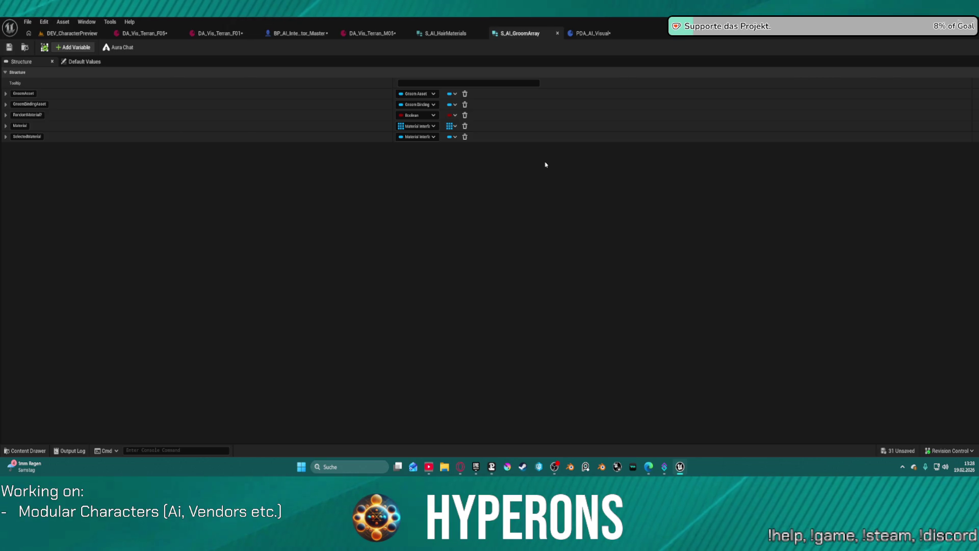
# Save all modified assets, checking out the listed ones, then return to the S_AI_GroomArray structure
pyautogui.click(545, 164)
pyautogui.hotkey('ctrl', 'shift', 's')
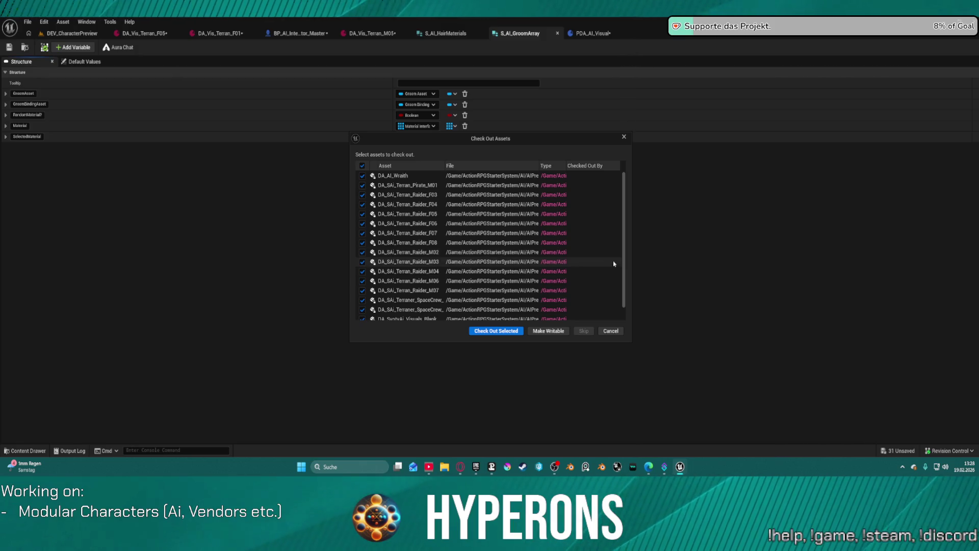
pyautogui.click(625, 137)
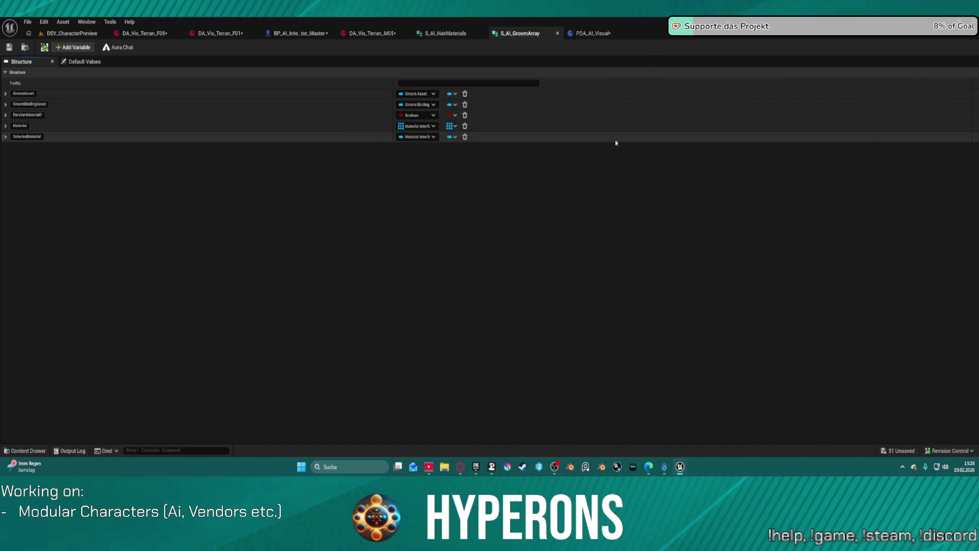
pyautogui.click(512, 330)
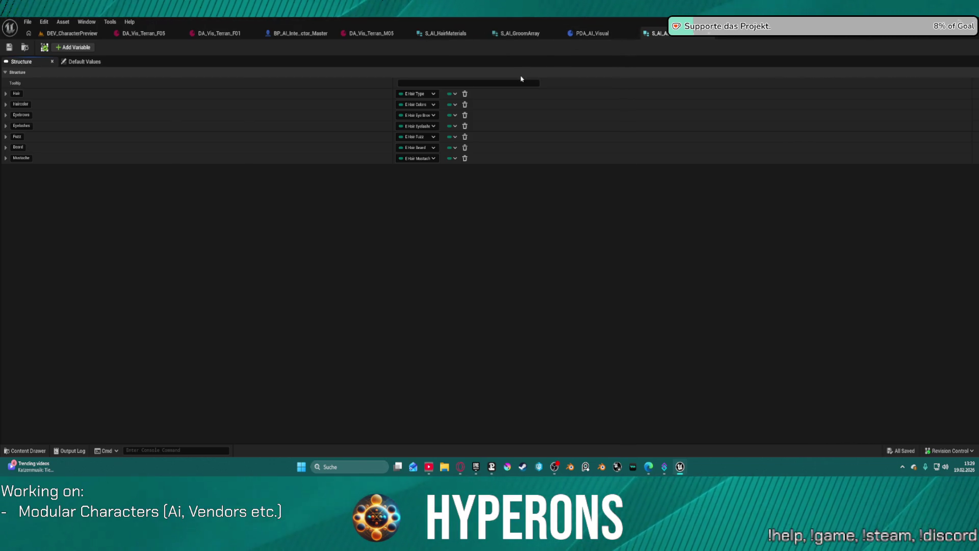
pyautogui.click(511, 37)
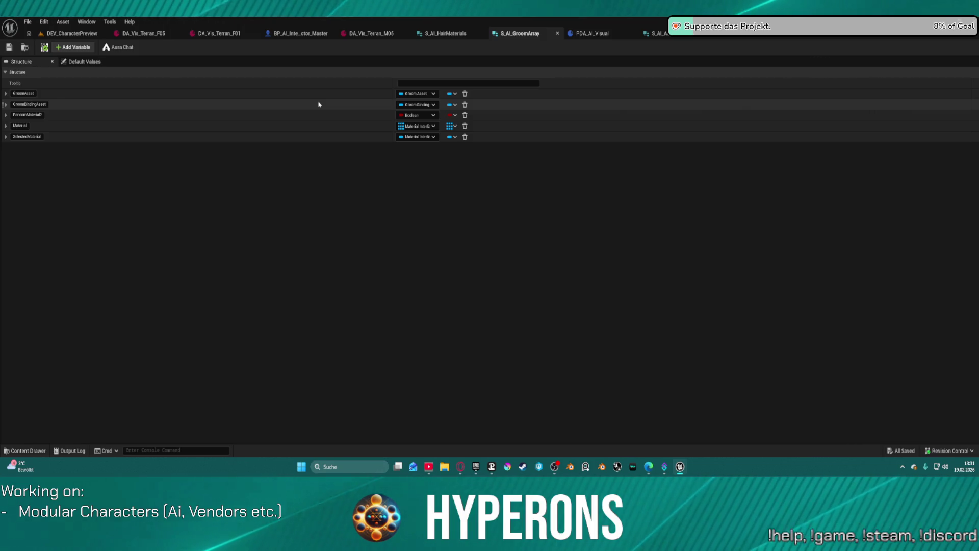
# Save the S_AI_HairMaterials structure with Ctrl+S
pyautogui.click(452, 34)
pyautogui.hotkey('ctrl', 'space')
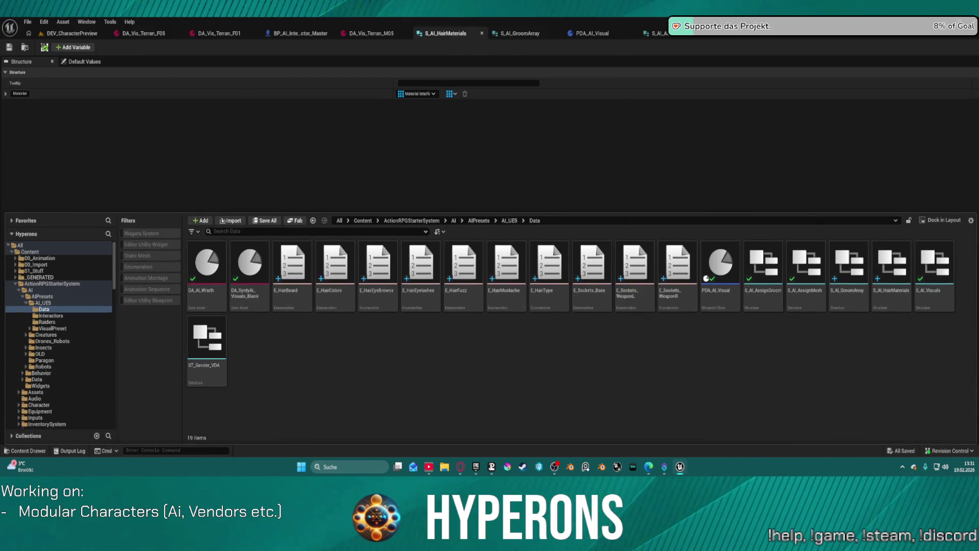
pyautogui.hotkey('ctrl', 'space')
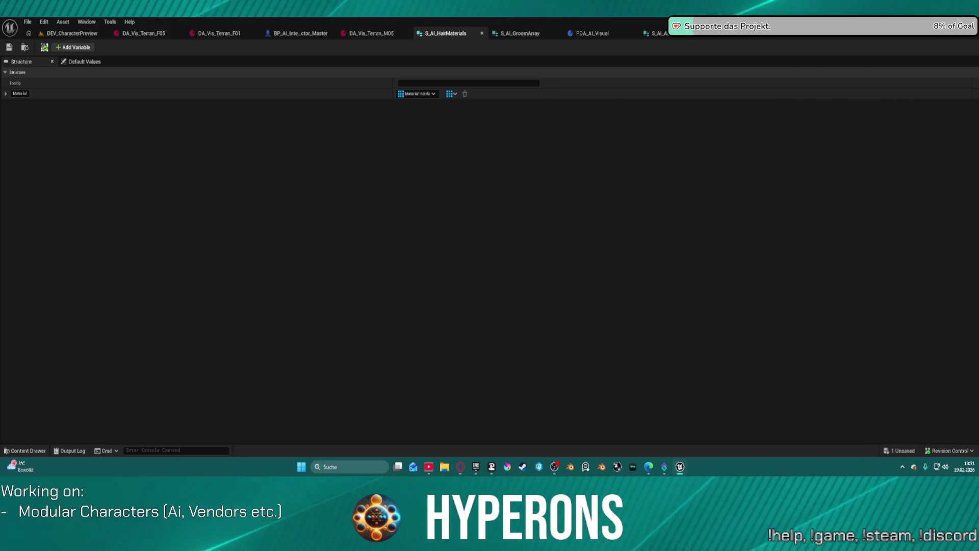
pyautogui.hotkey('ctrl', 's')
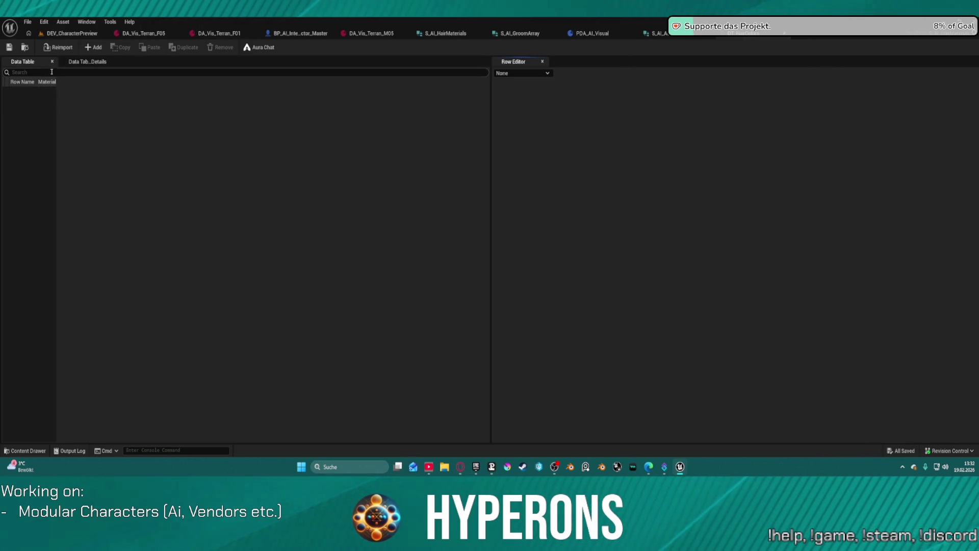
# Add three new rows to DT_HairColors and widen the Row Name column
pyautogui.click(97, 50)
pyautogui.click(97, 50)
pyautogui.click(97, 49)
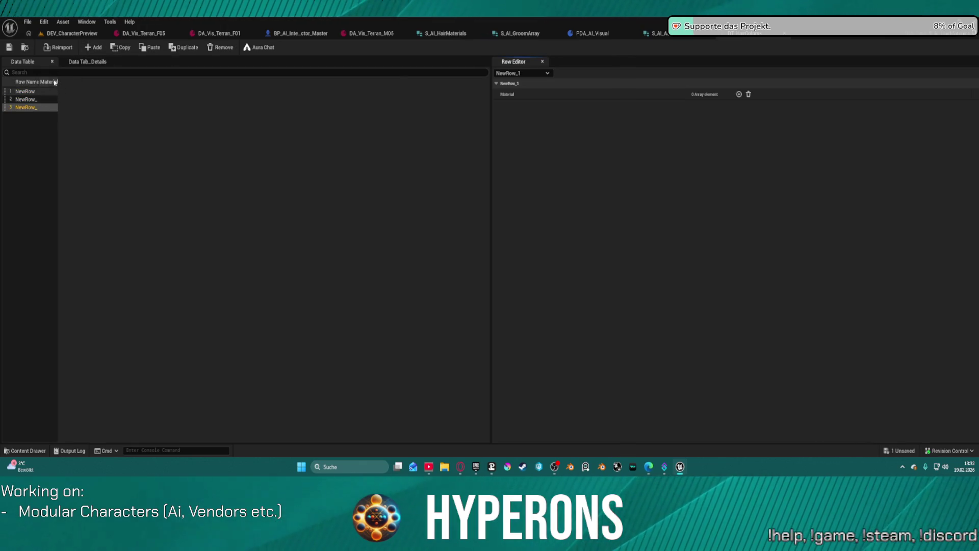
pyautogui.moveTo(41, 81); pyautogui.dragTo(204, 82)
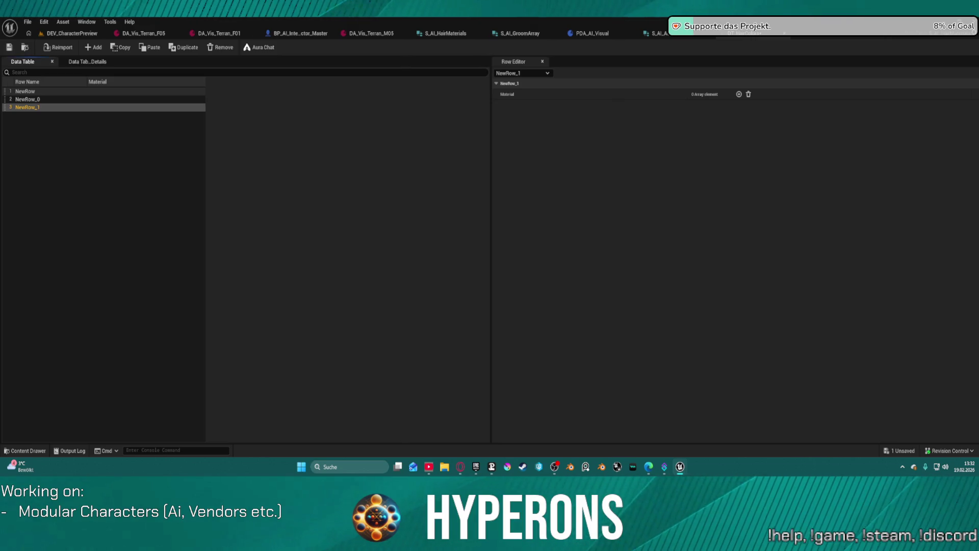
# Check the colour names in E_HairColors, then start renaming the first row
pyautogui.click(819, 32)
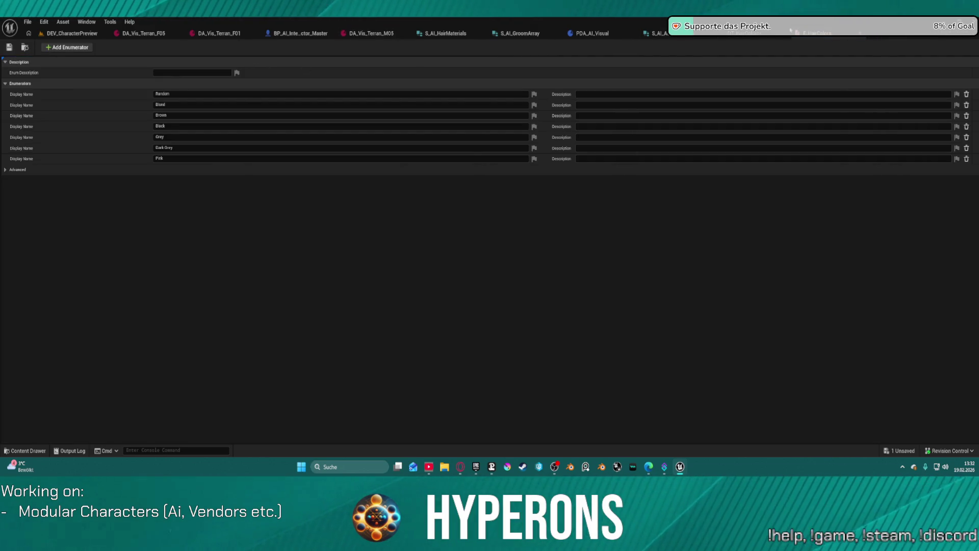
pyautogui.click(745, 33)
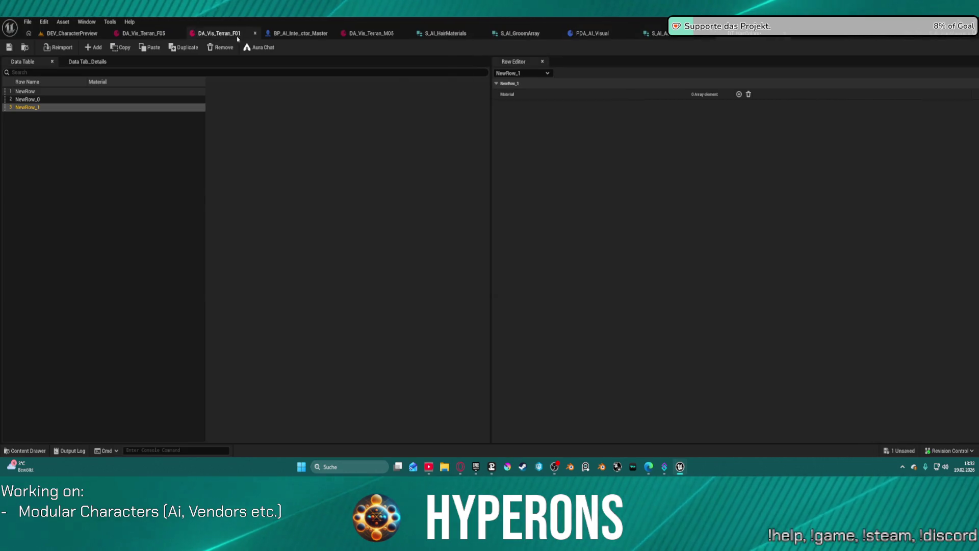
pyautogui.doubleClick(38, 92)
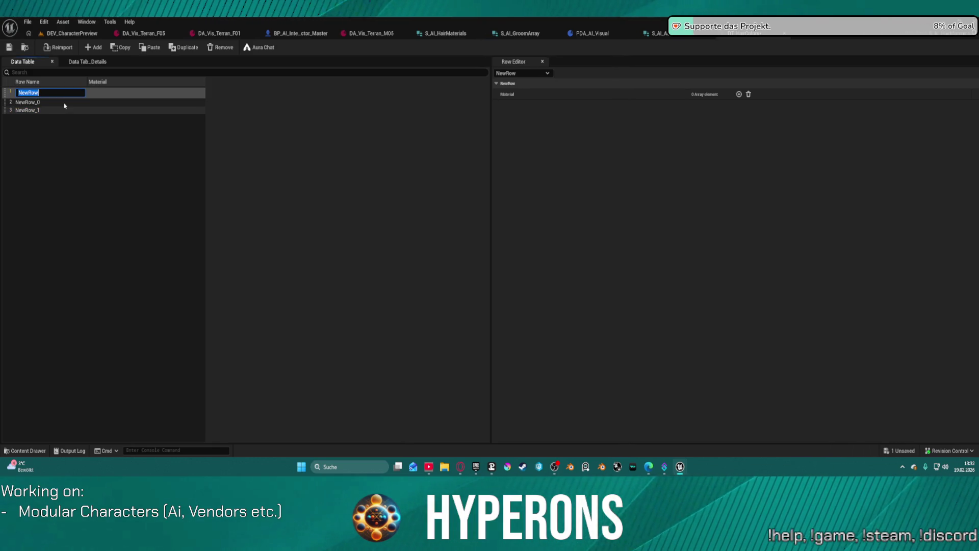
# Rename the first three rows Blond, Brown and Black
pyautogui.write('Blond')
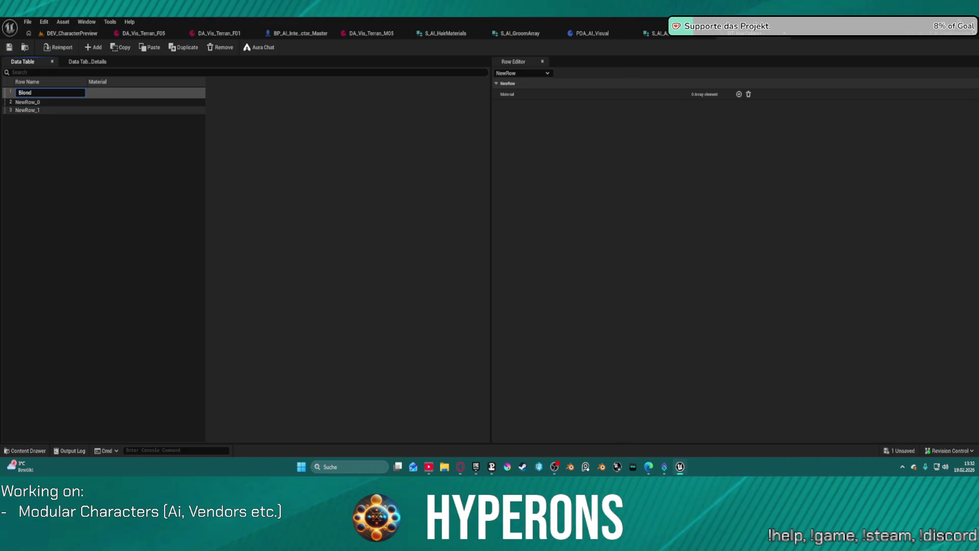
pyautogui.press('Return')
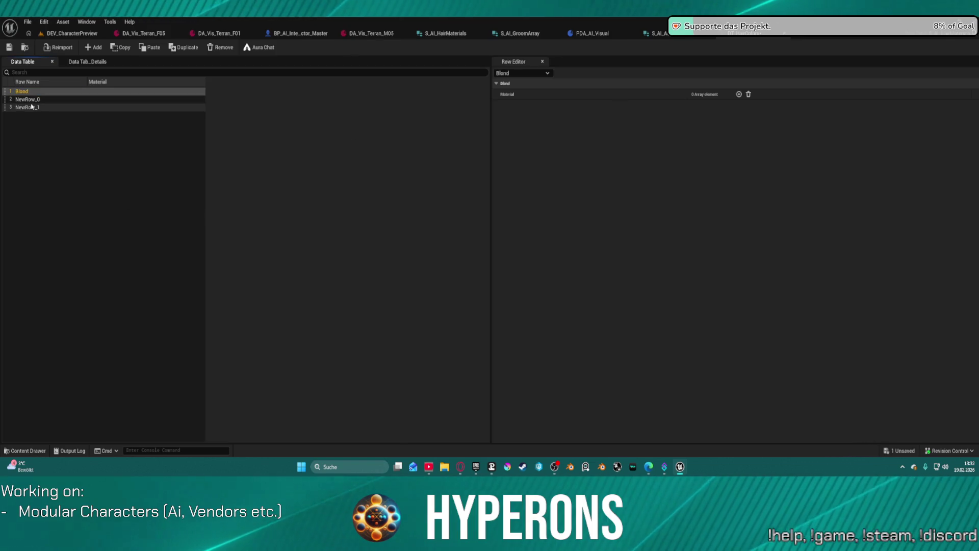
pyautogui.doubleClick(32, 102)
pyautogui.write('B')
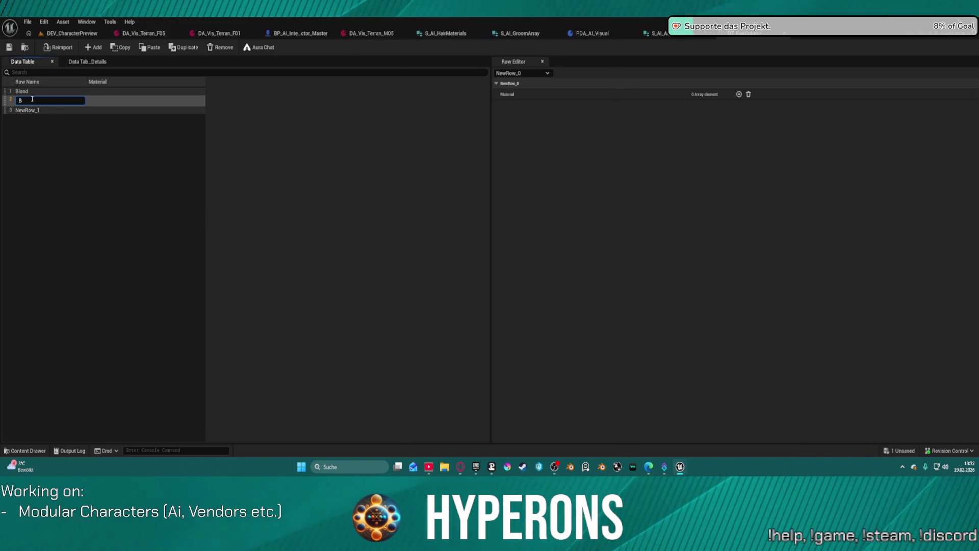
pyautogui.write('rown')
pyautogui.press('Return')
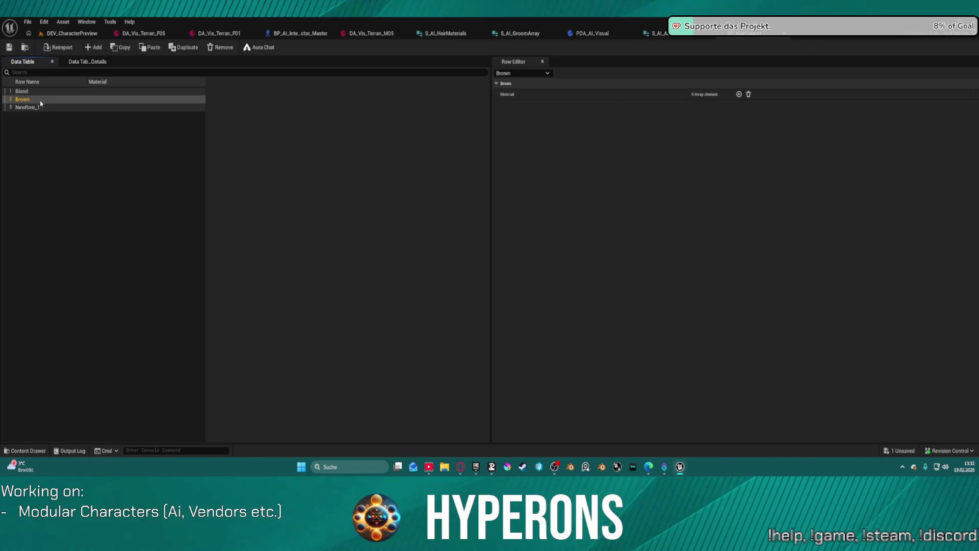
pyautogui.doubleClick(40, 109)
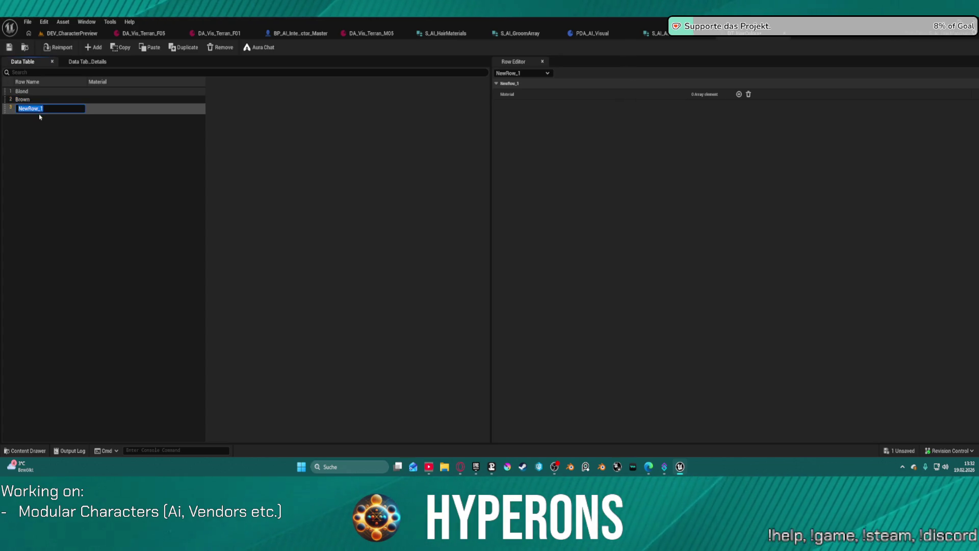
pyautogui.write('Black')
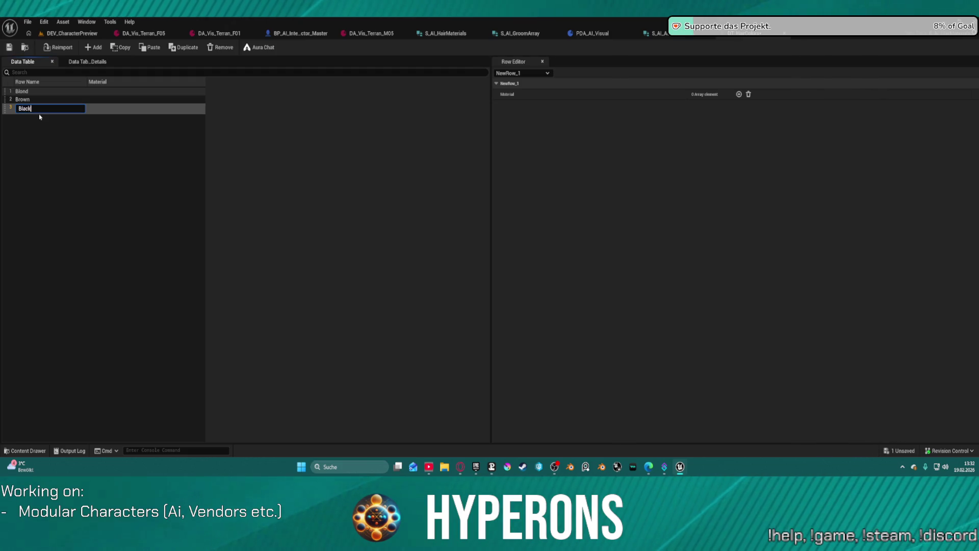
pyautogui.press('Return')
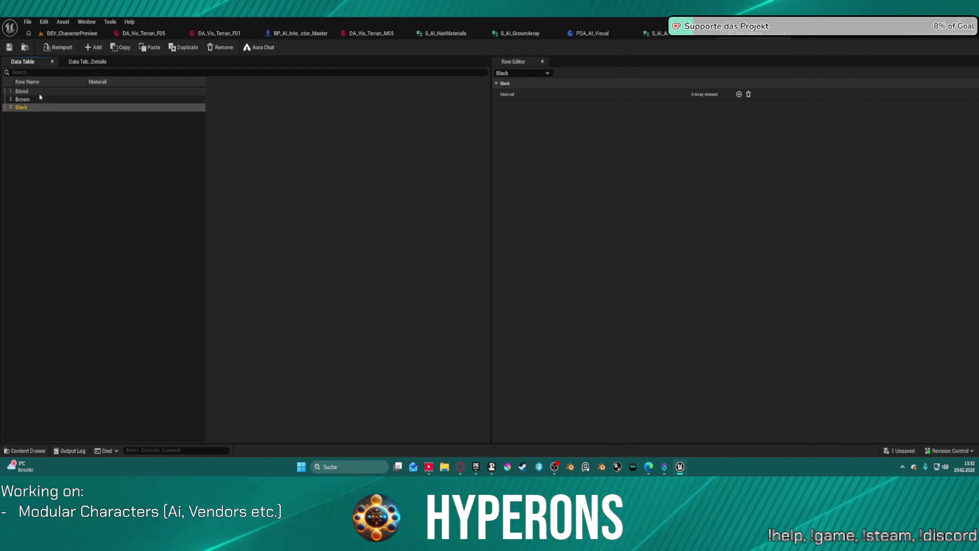
# Add three more rows and rename the fourth one Grey
pyautogui.click(92, 48)
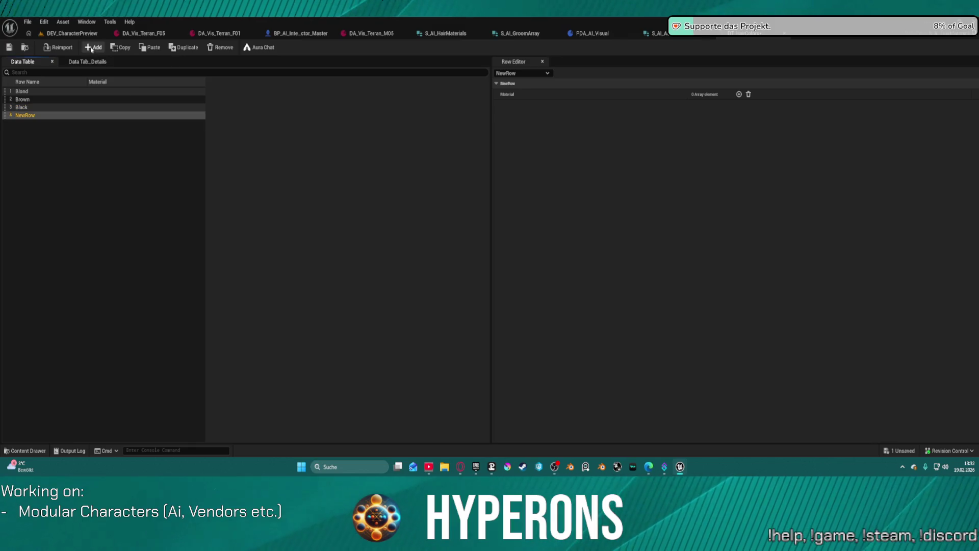
pyautogui.click(92, 49)
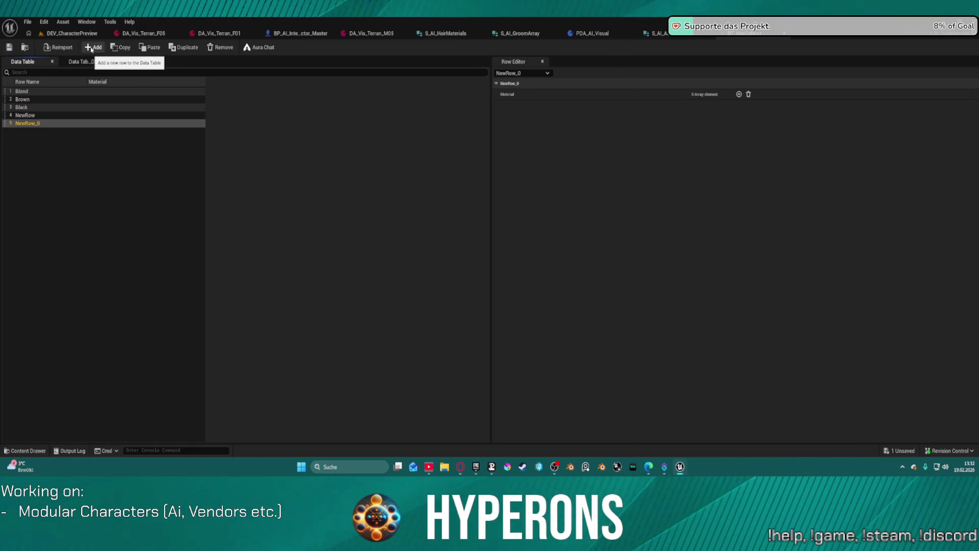
pyautogui.click(92, 48)
pyautogui.doubleClick(30, 116)
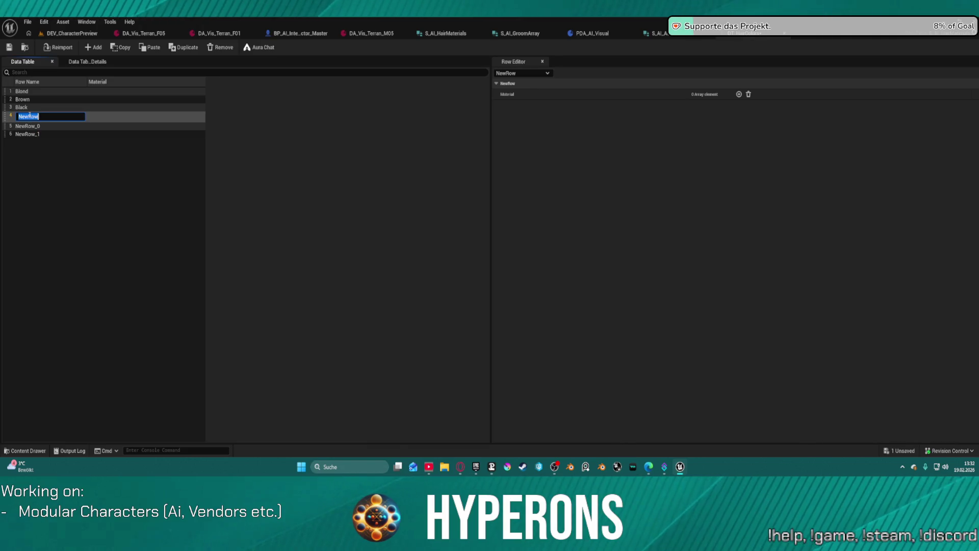
pyautogui.write('Grey')
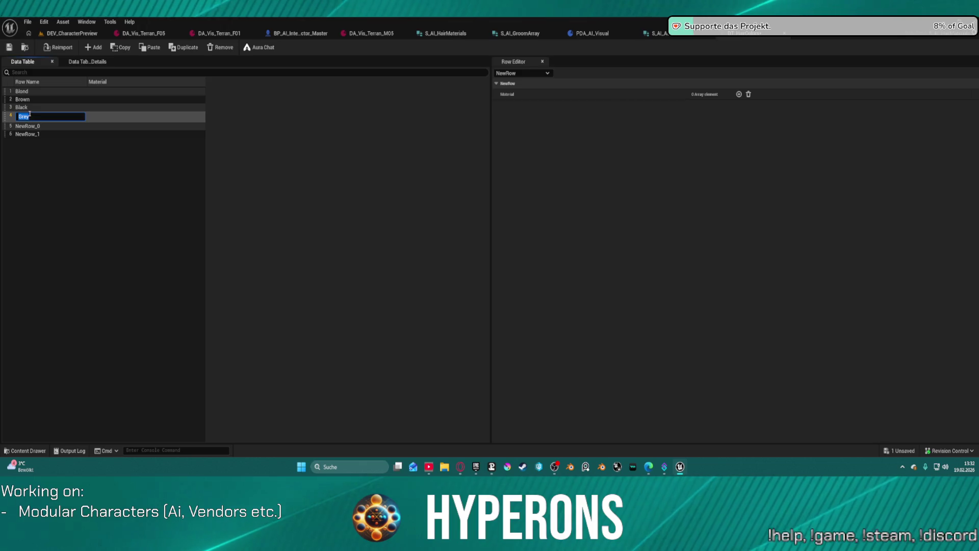
pyautogui.press('Return')
# Rename the fifth row DarkGrey, correcting the typo
pyautogui.click(28, 123)
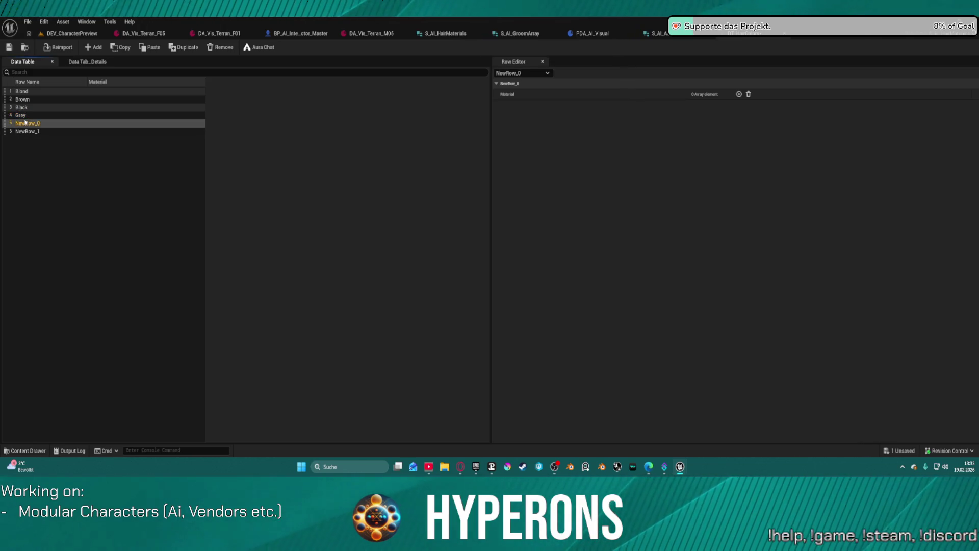
pyautogui.click(28, 123)
pyautogui.write('R')
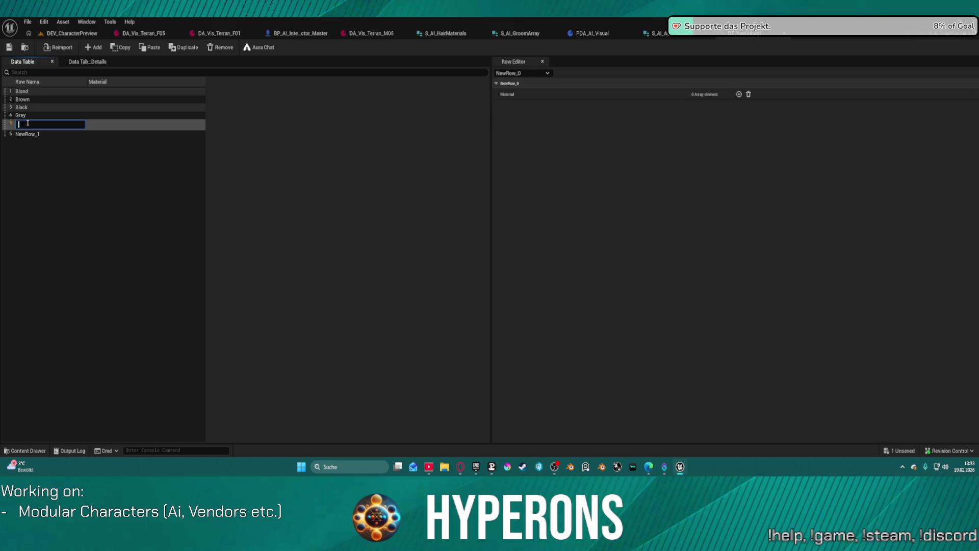
pyautogui.write('Dra')
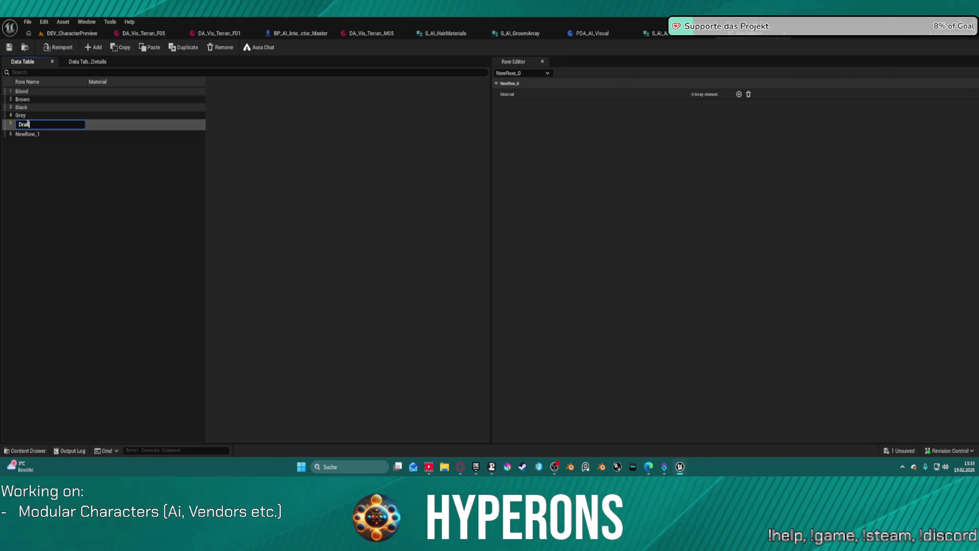
pyautogui.write('Grey')
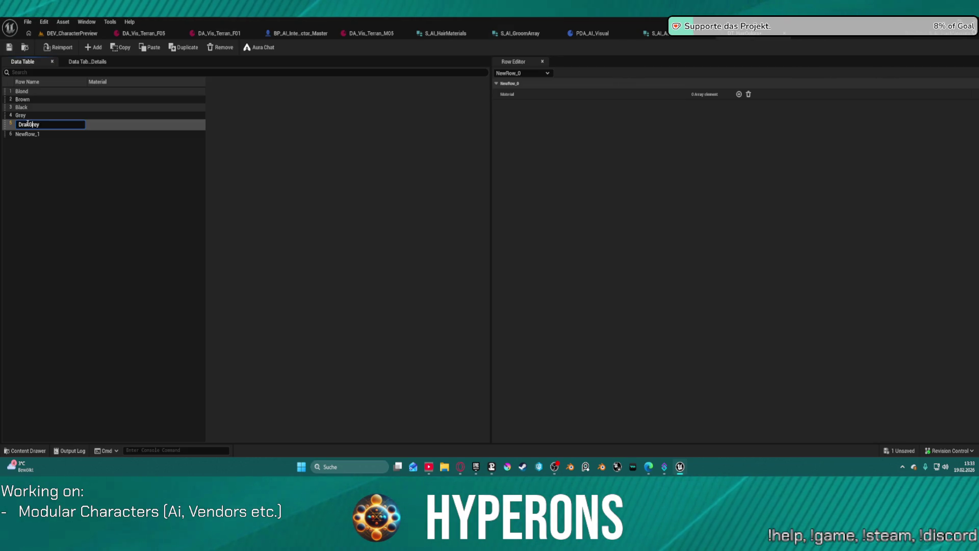
pyautogui.click(27, 124)
pyautogui.press('BackSpace')
pyautogui.press('BackSpace')
pyautogui.write('ark')
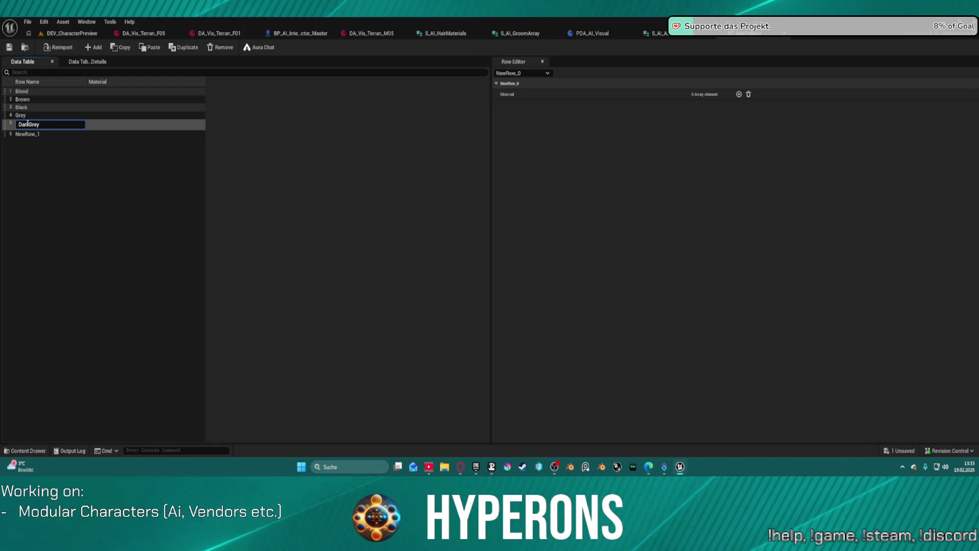
pyautogui.click(34, 135)
# Rename the sixth row Pink and save the hair colour table
pyautogui.doubleClick(22, 131)
pyautogui.write('Pink')
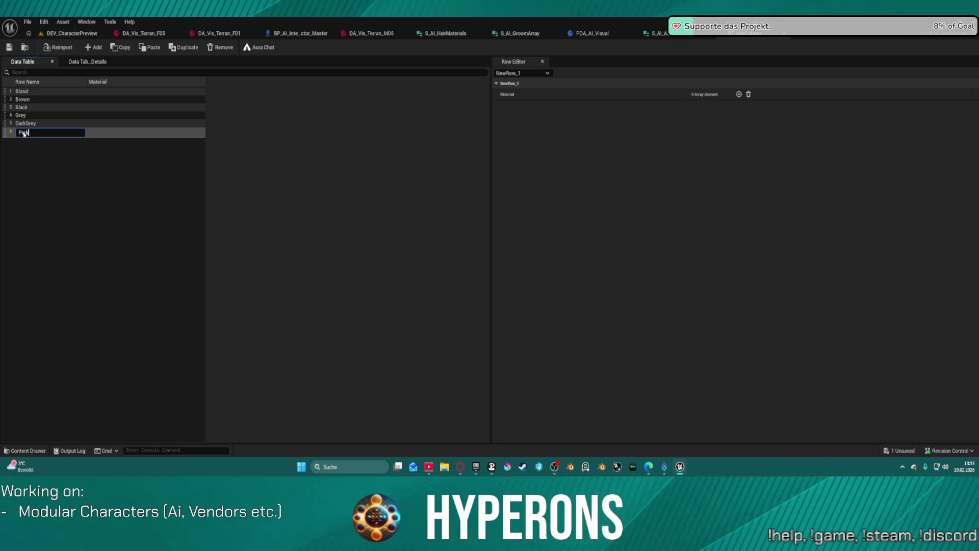
pyautogui.press('Return')
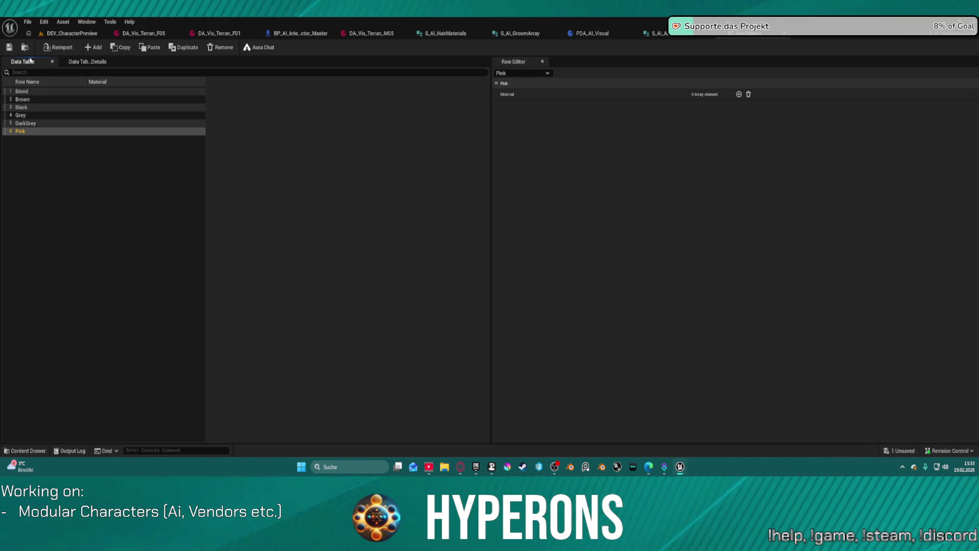
pyautogui.click(9, 47)
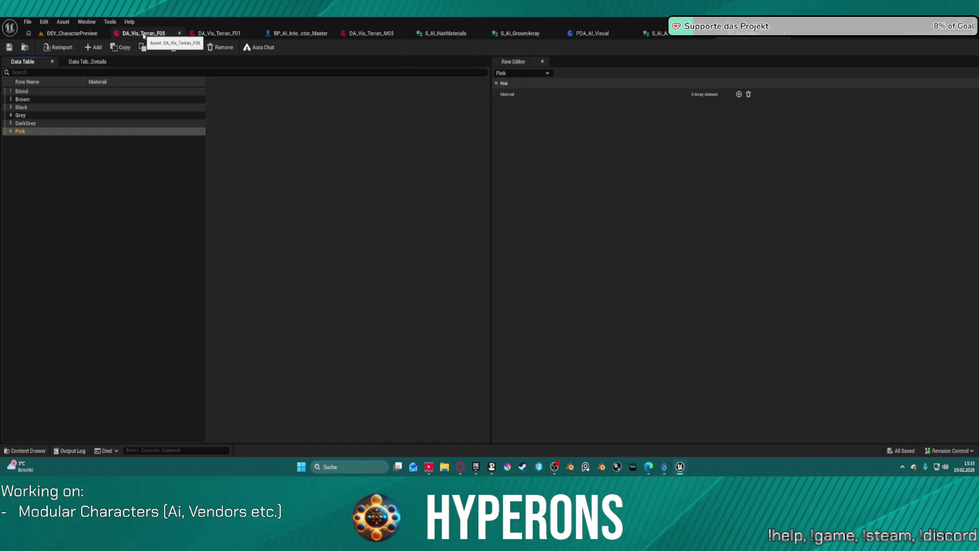
# Review DA_Vis_Terran_M05, S_AI_HairMaterials and S_AI_AssignGroom, ending back on DT_HairColors
pyautogui.click(363, 34)
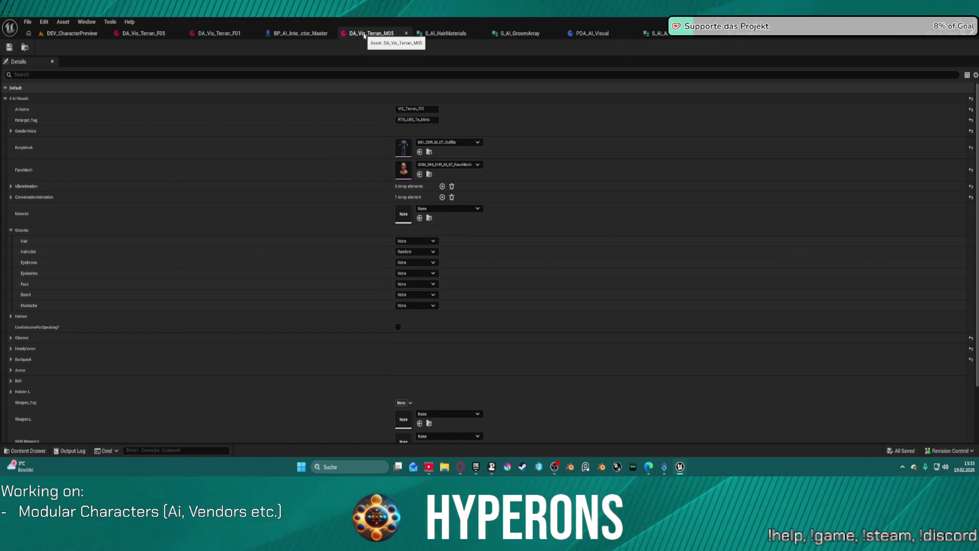
pyautogui.click(435, 34)
pyautogui.click(369, 33)
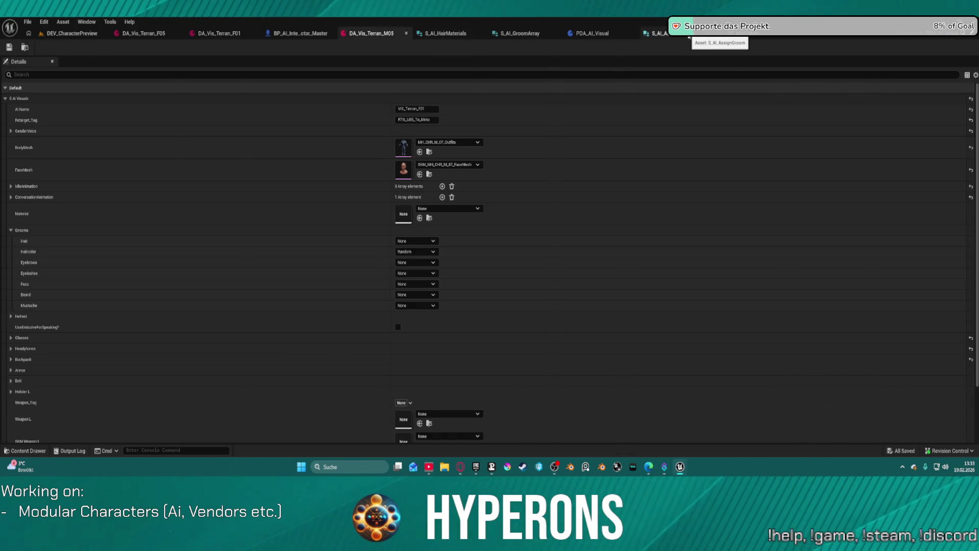
pyautogui.click(738, 36)
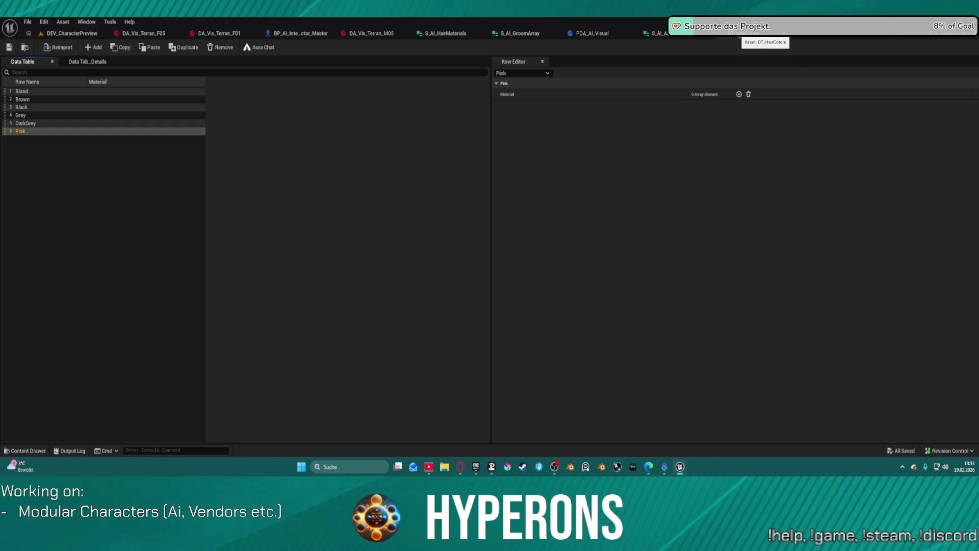
pyautogui.click(656, 33)
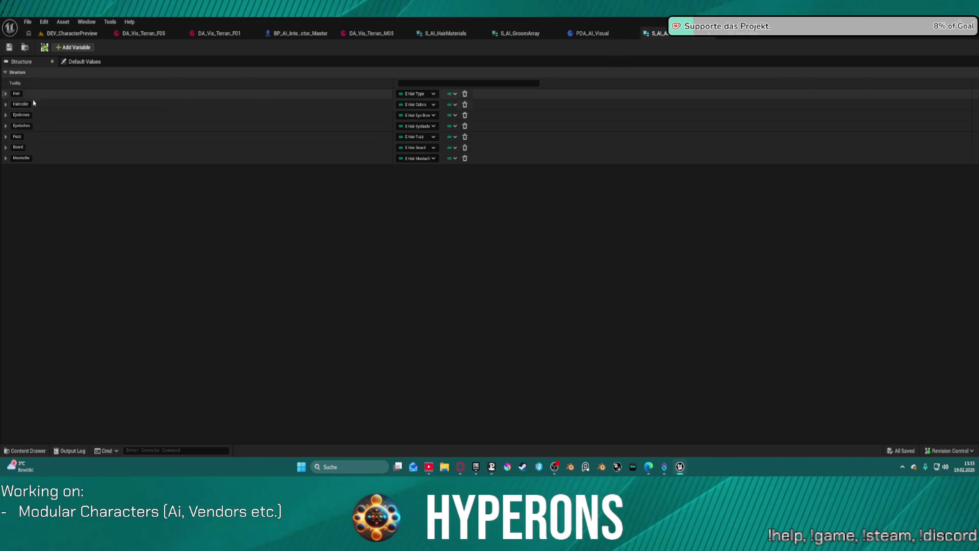
pyautogui.click(744, 36)
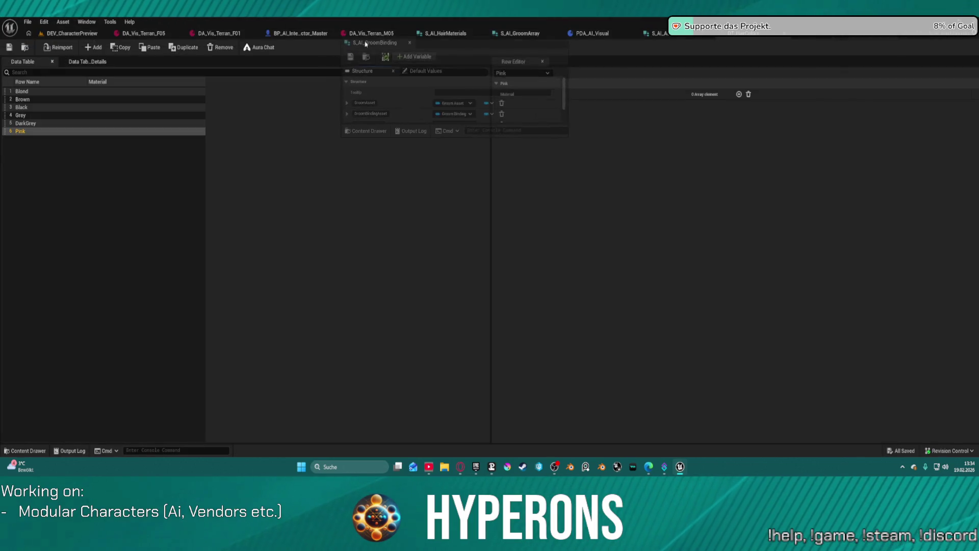
# Open S_AI_GroomBinding and inspect the GroomAsset member's type options without changing it
pyautogui.doubleClick(411, 73)
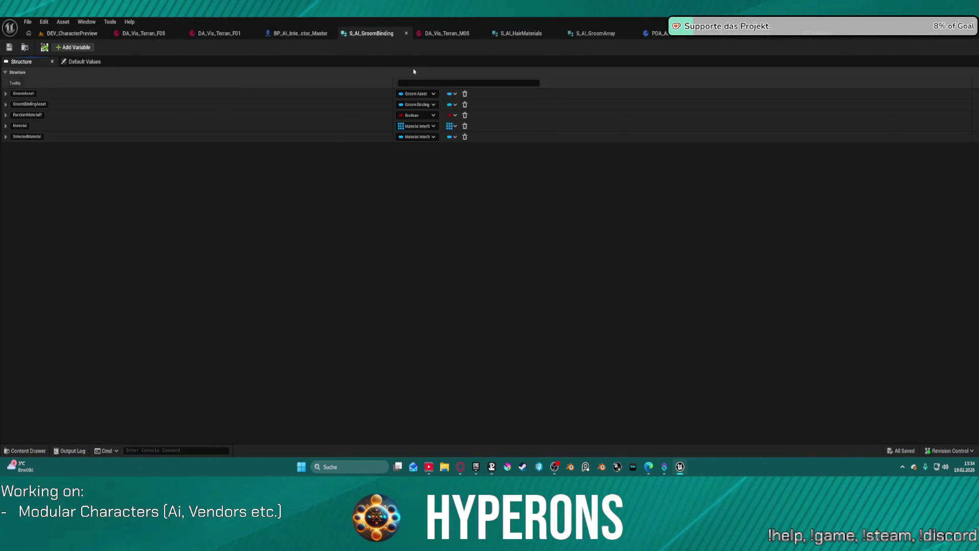
pyautogui.click(415, 93)
pyautogui.click(462, 95)
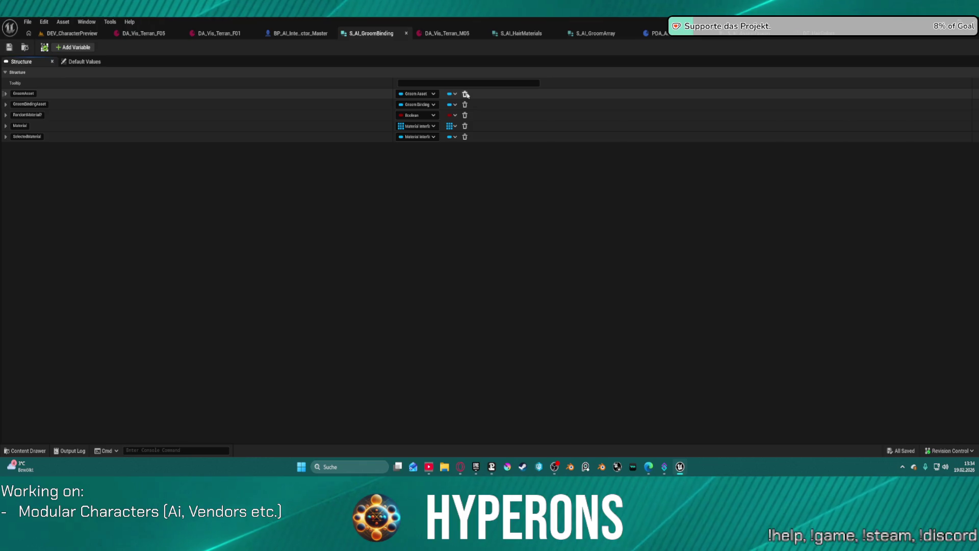
# Delete the GroomAsset, RandomMaterial?, Material and SelectedMaterial members, then add a new member variable
pyautogui.click(464, 94)
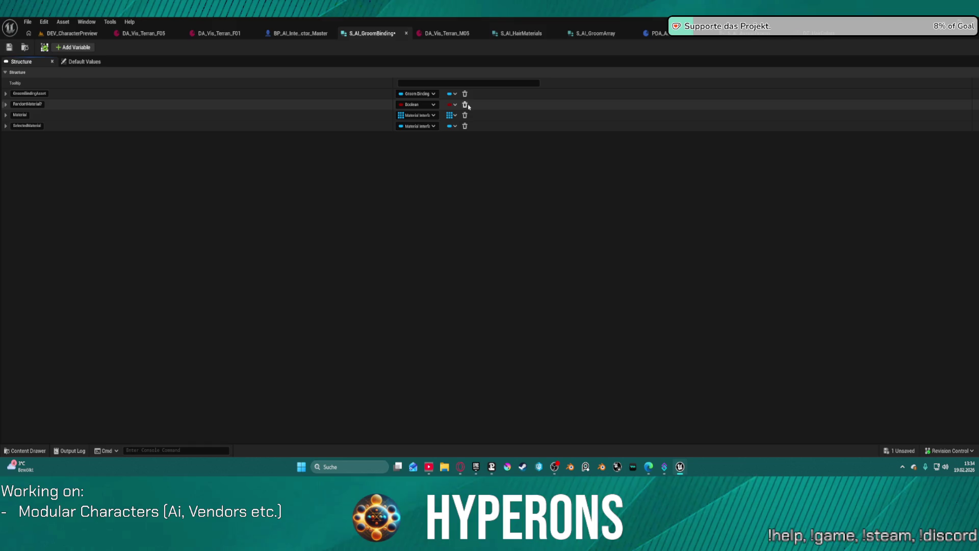
pyautogui.click(465, 106)
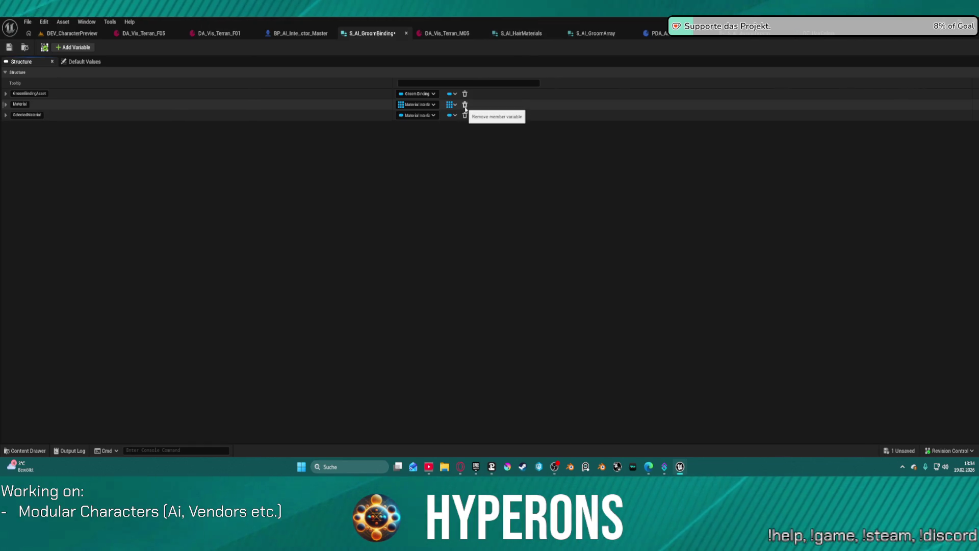
pyautogui.click(465, 105)
pyautogui.click(464, 105)
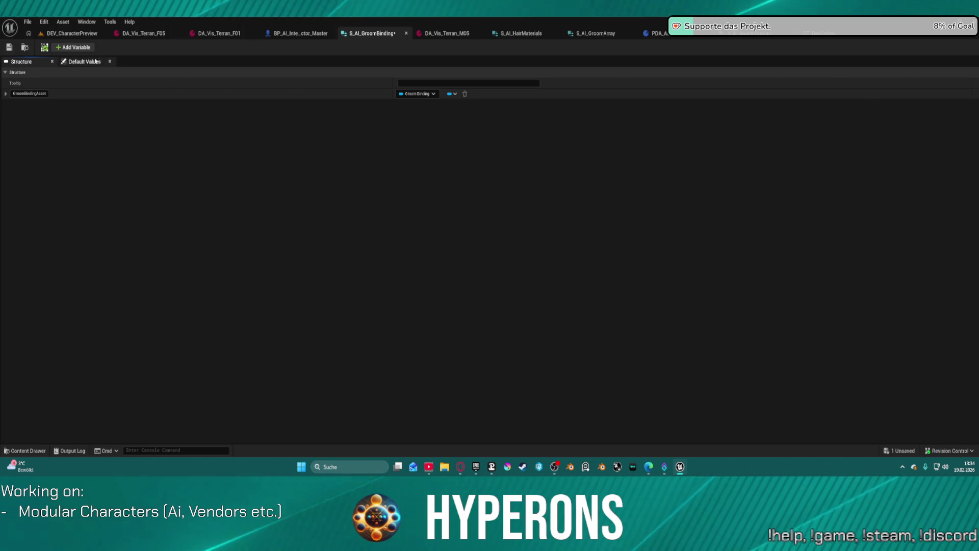
pyautogui.click(73, 47)
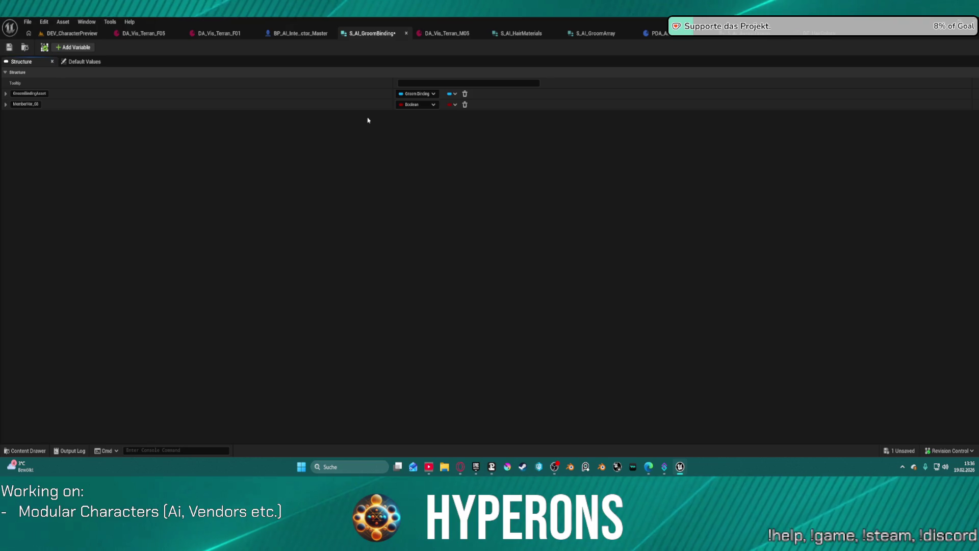
# Make MemberVar_0 a Skeletal Mesh soft object reference and move it above GroomBindingAsset
pyautogui.click(419, 105)
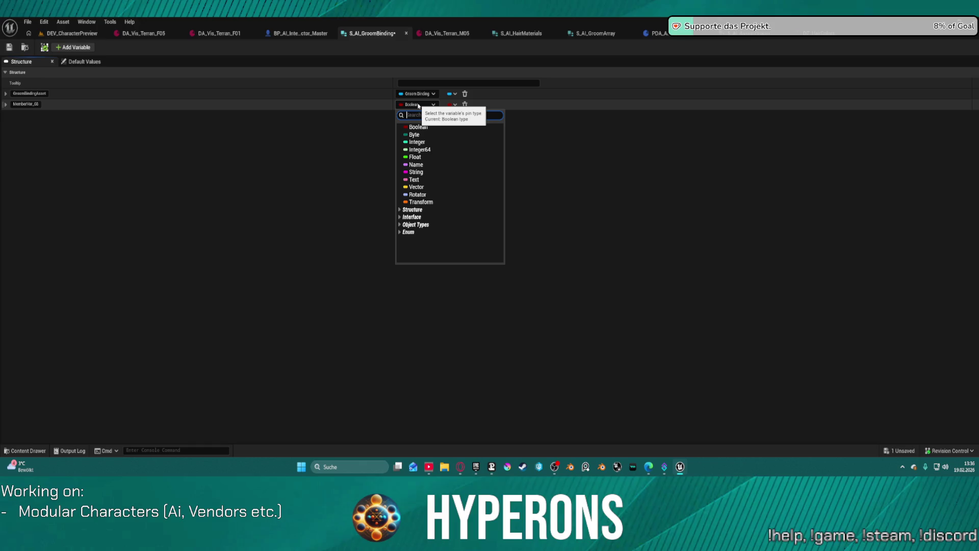
pyautogui.write('skeletal')
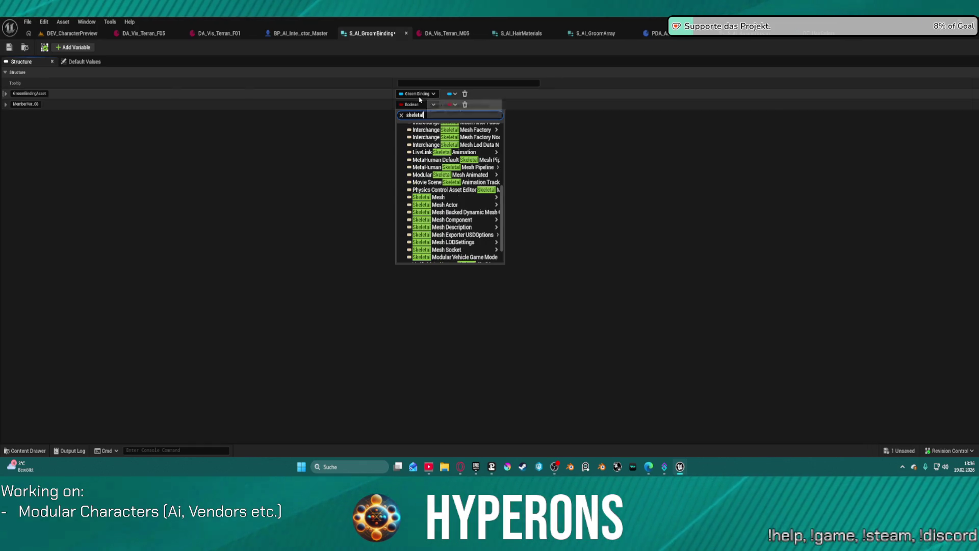
pyautogui.moveTo(471, 198)
pyautogui.moveTo(489, 257)
pyautogui.scroll(-1, 490, 250)
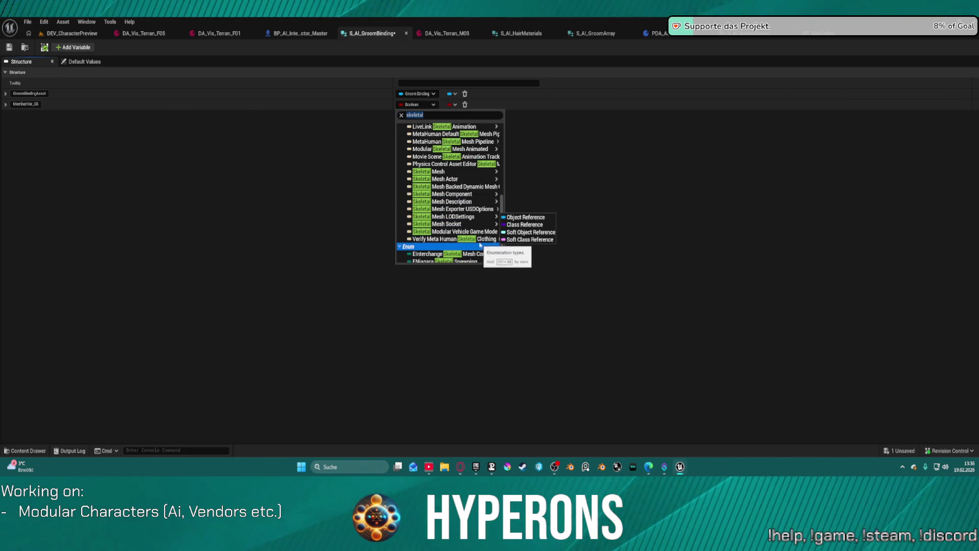
pyautogui.scroll(-1, 489, 251)
pyautogui.moveTo(477, 171)
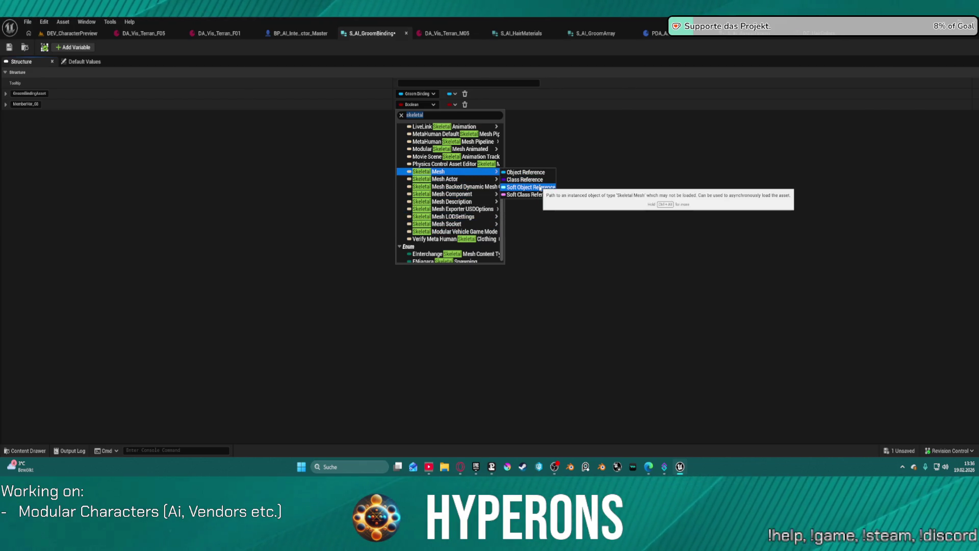
pyautogui.click(540, 187)
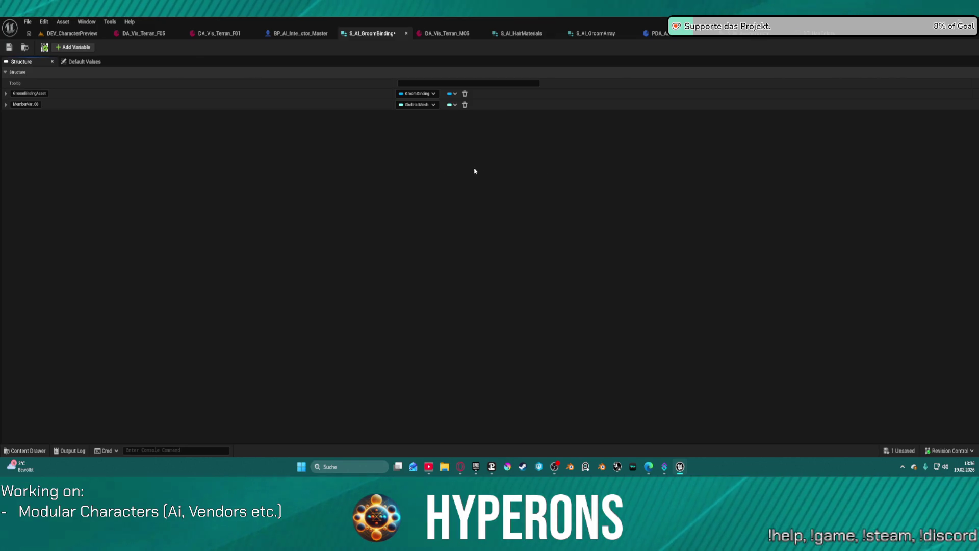
pyautogui.click(3, 105)
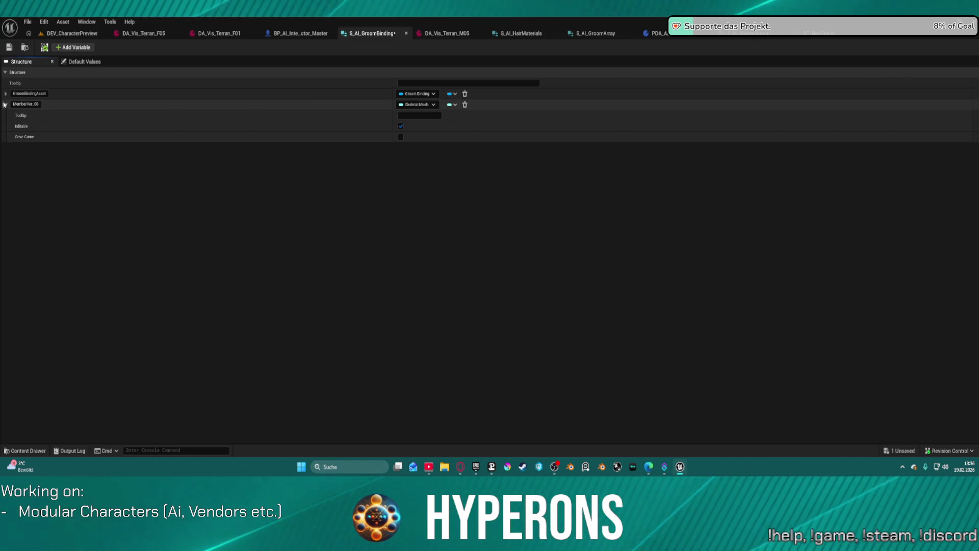
pyautogui.moveTo(24, 104); pyautogui.dragTo(23, 94)
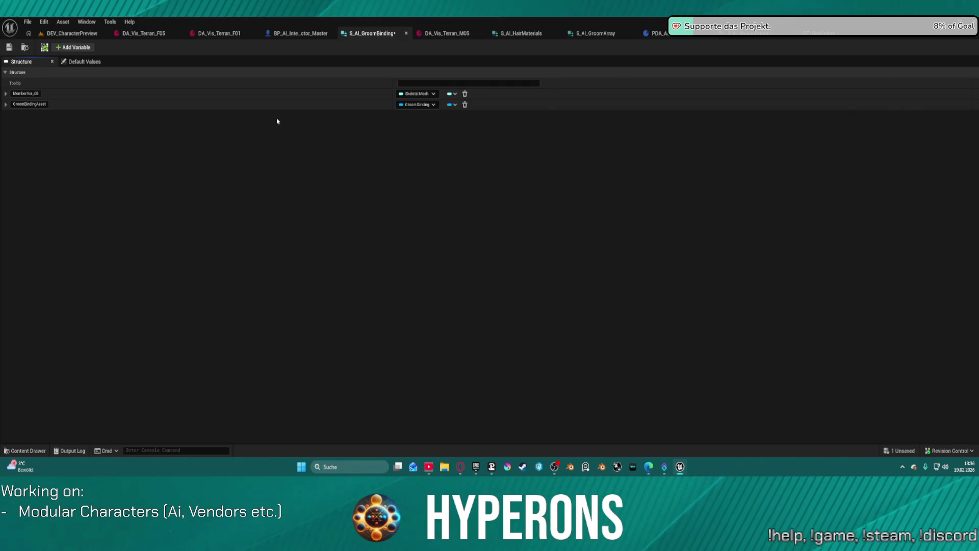
# Rename MemberVar_0 to SkeletalMesh and bring up the Data folder in the Content Drawer
pyautogui.click(25, 93)
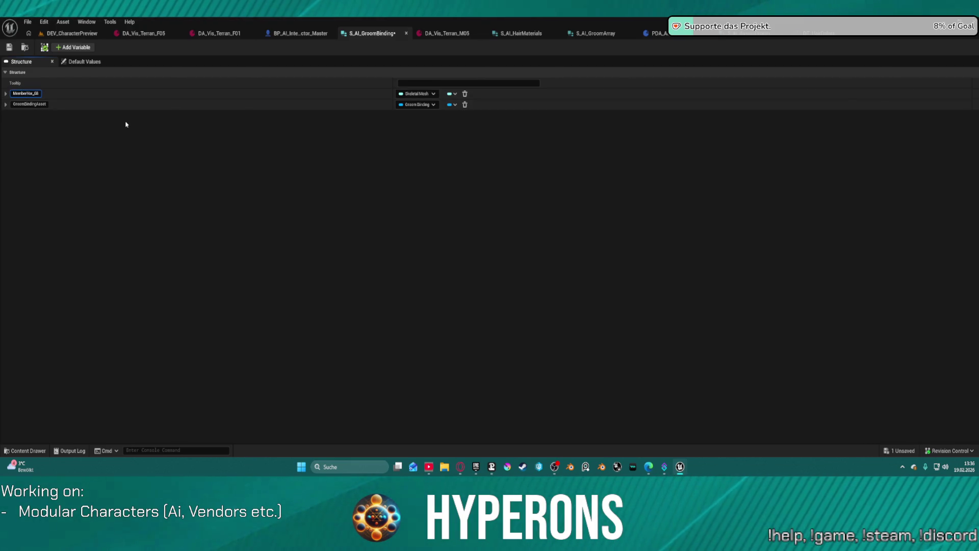
pyautogui.hotkey('ctrl', 'a')
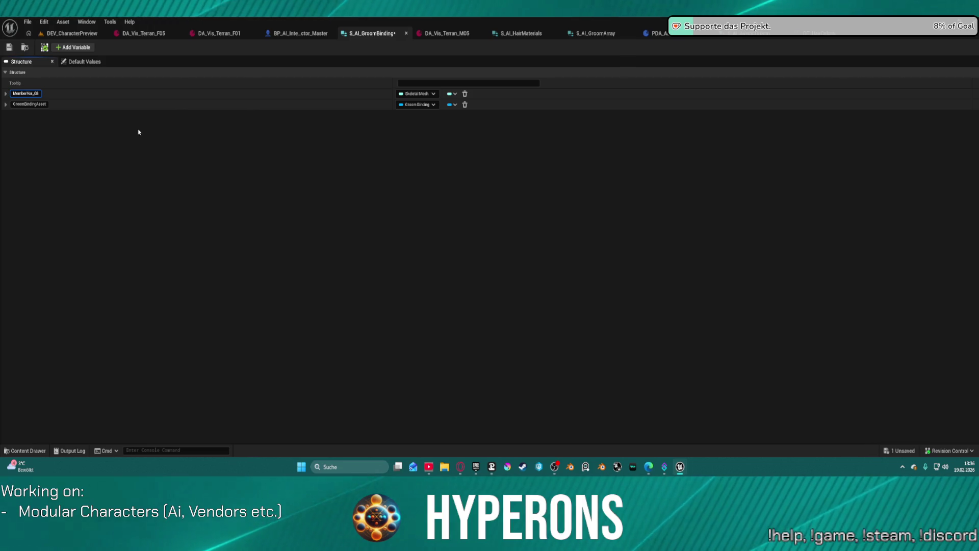
pyautogui.write('mesh')
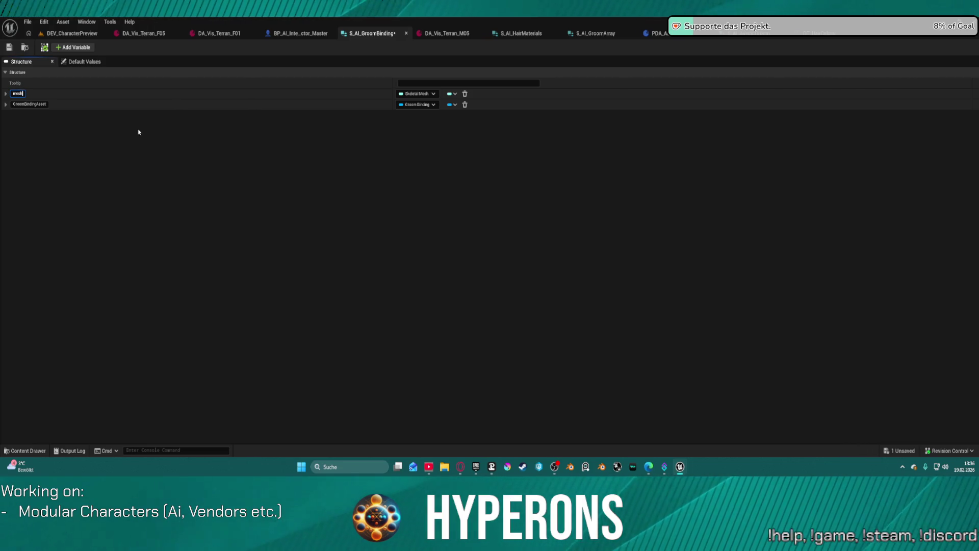
pyautogui.press('BackSpace')
pyautogui.press('BackSpace')
pyautogui.press('BackSpace')
pyautogui.write('SkeletalM')
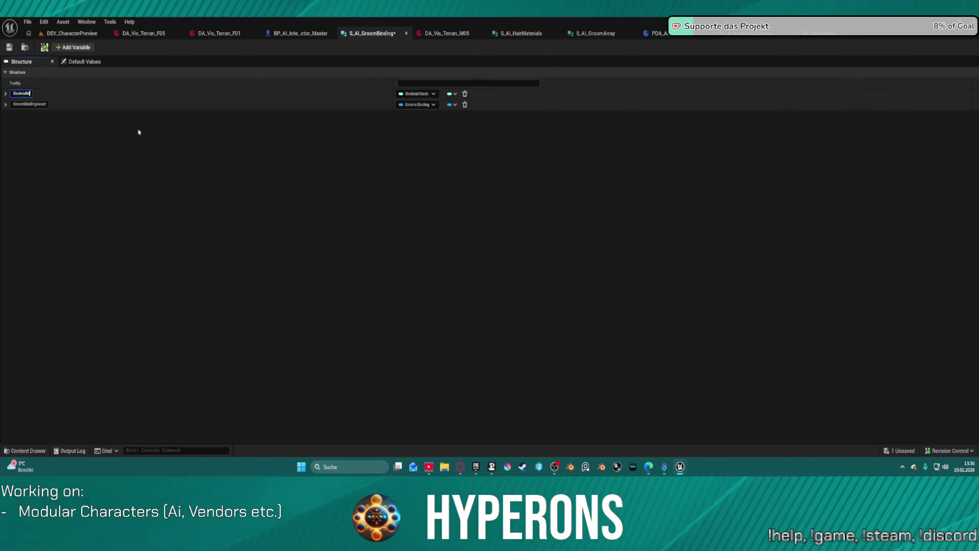
pyautogui.write('esh')
pyautogui.press('Return')
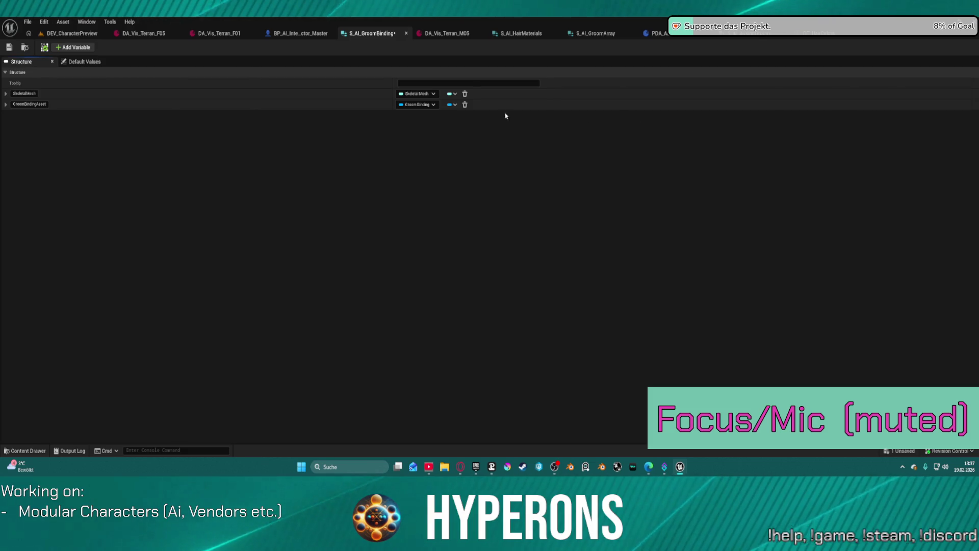
pyautogui.hotkey('ctrl', 'space')
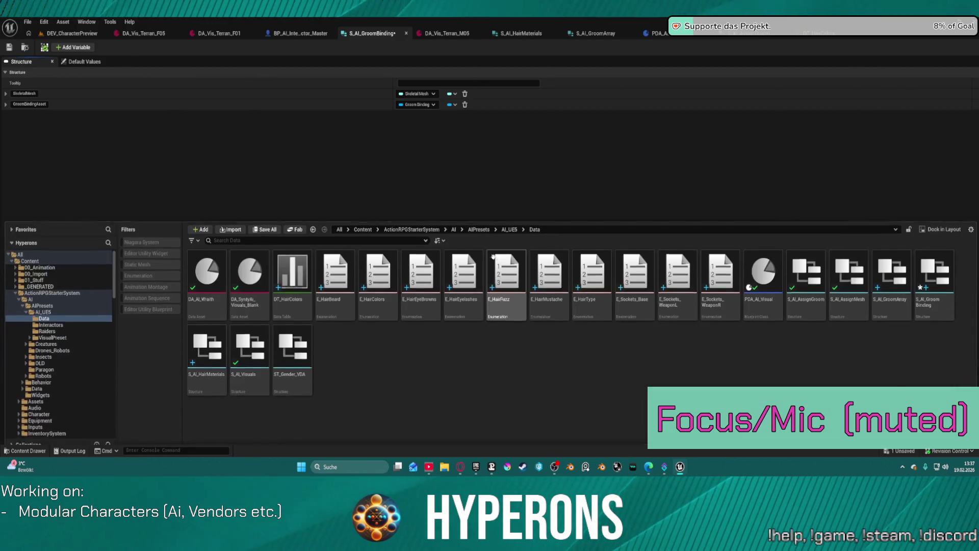
# Create a new Data Table using S_AI_GroomBinding as its row structure
pyautogui.rightClick(456, 373)
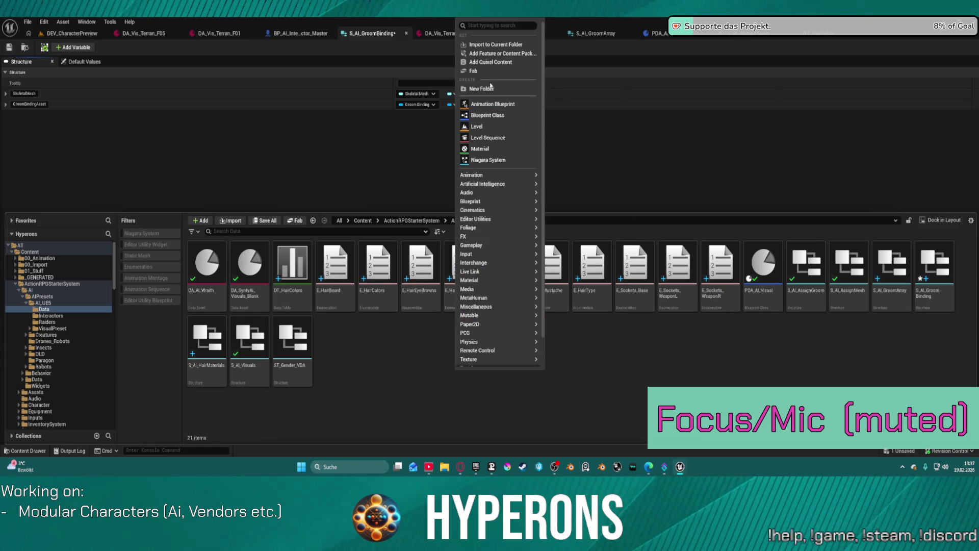
pyautogui.moveTo(491, 317)
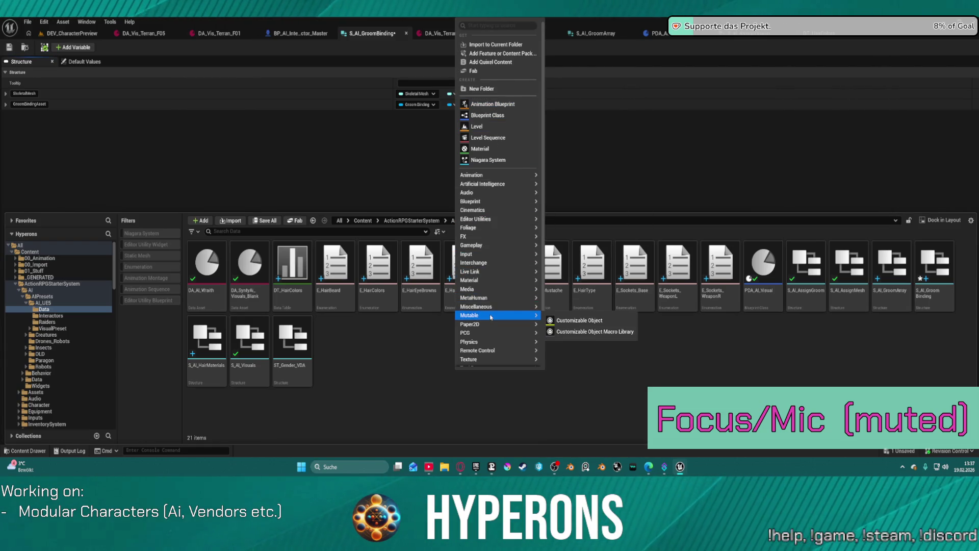
pyautogui.click(479, 25)
pyautogui.write('data')
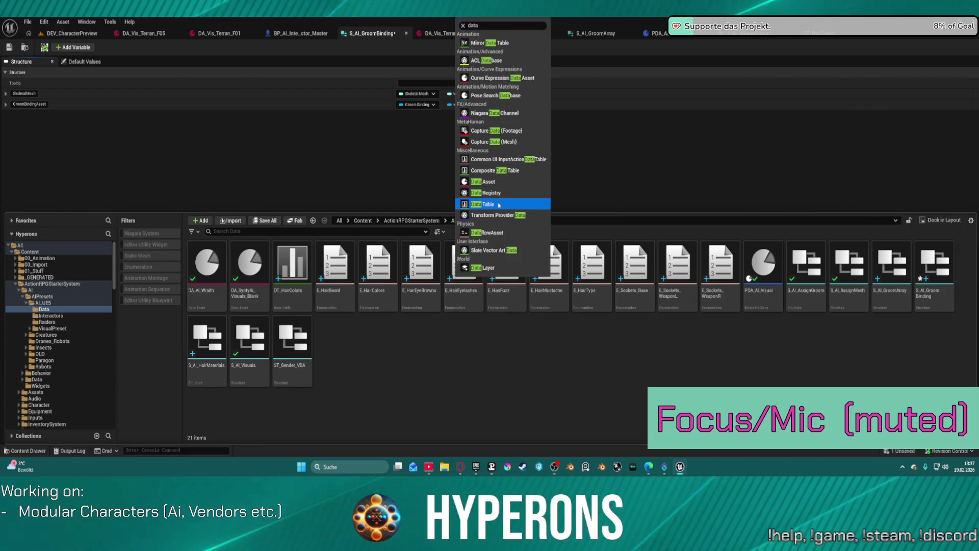
pyautogui.click(499, 205)
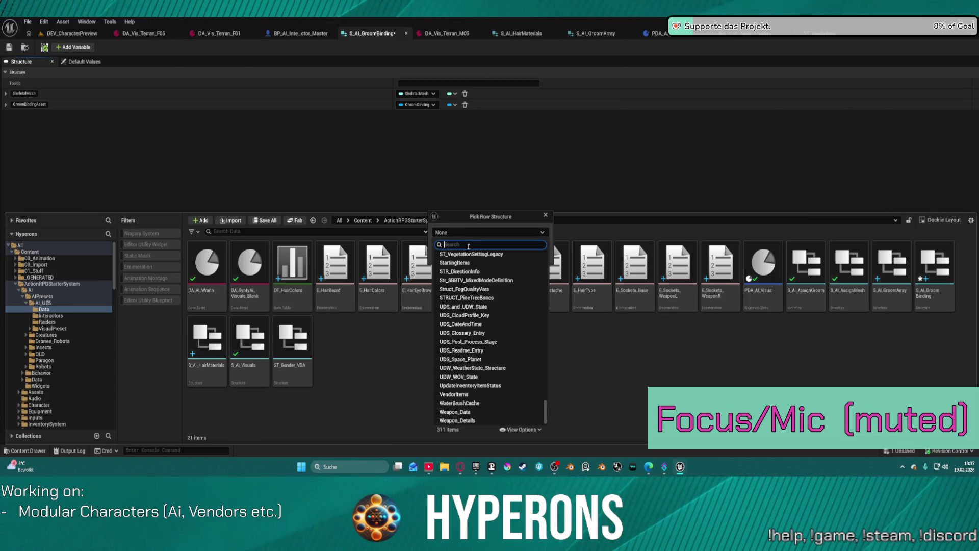
pyautogui.write('groom')
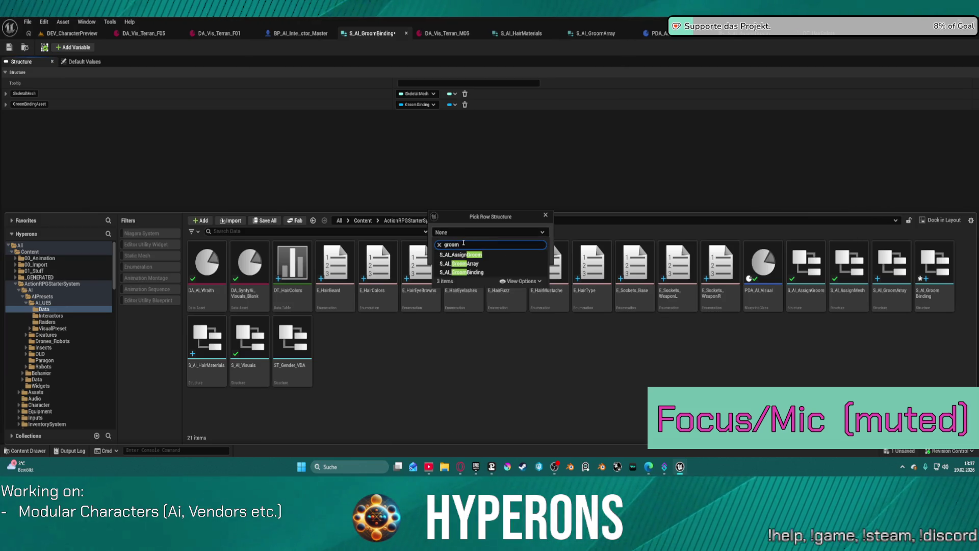
pyautogui.click(469, 272)
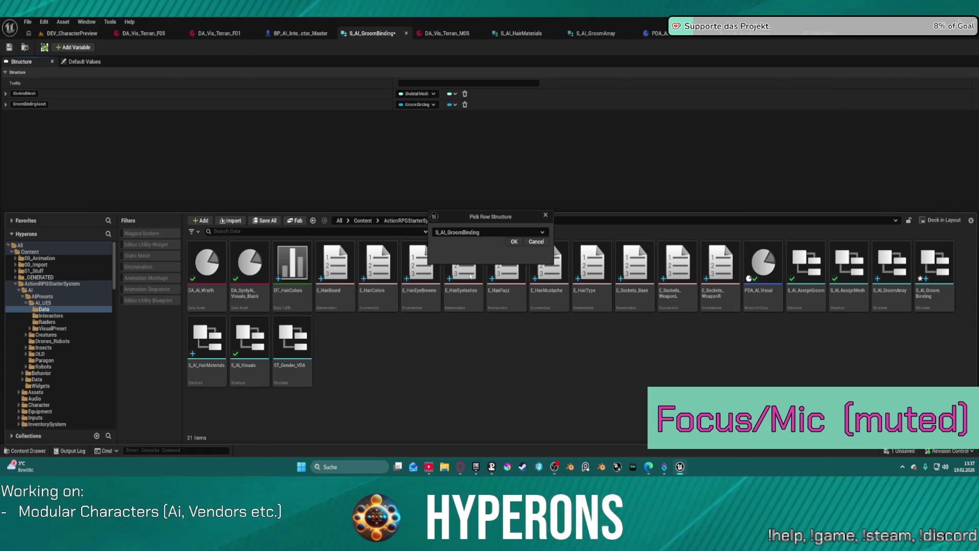
pyautogui.click(514, 241)
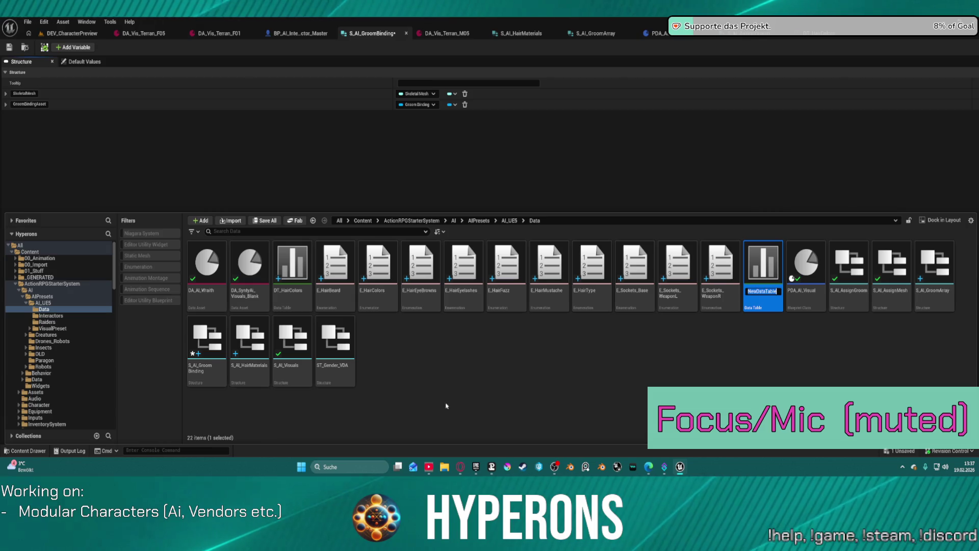
# Name the new data table DT_Hair_Binding, fixing typos along the way
pyautogui.write('DT')
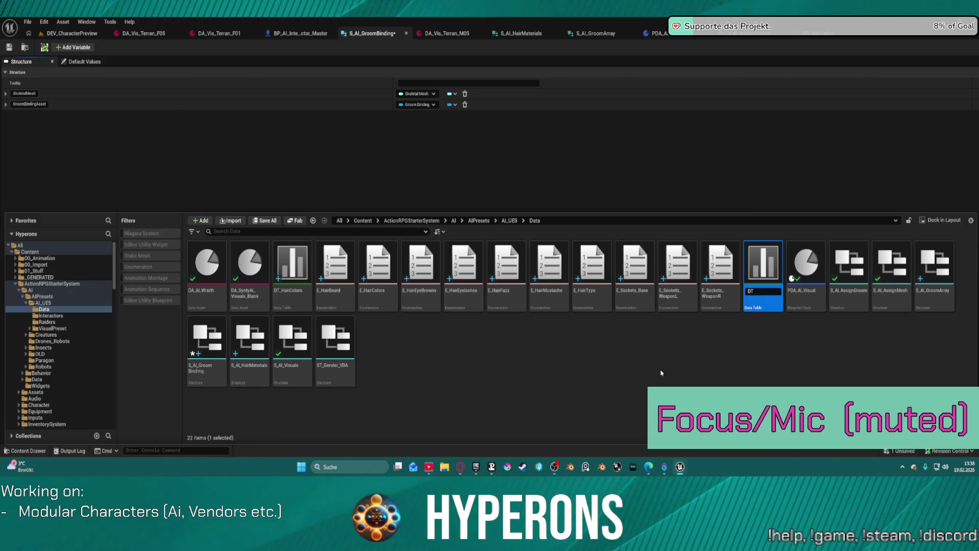
pyautogui.write('_Gro')
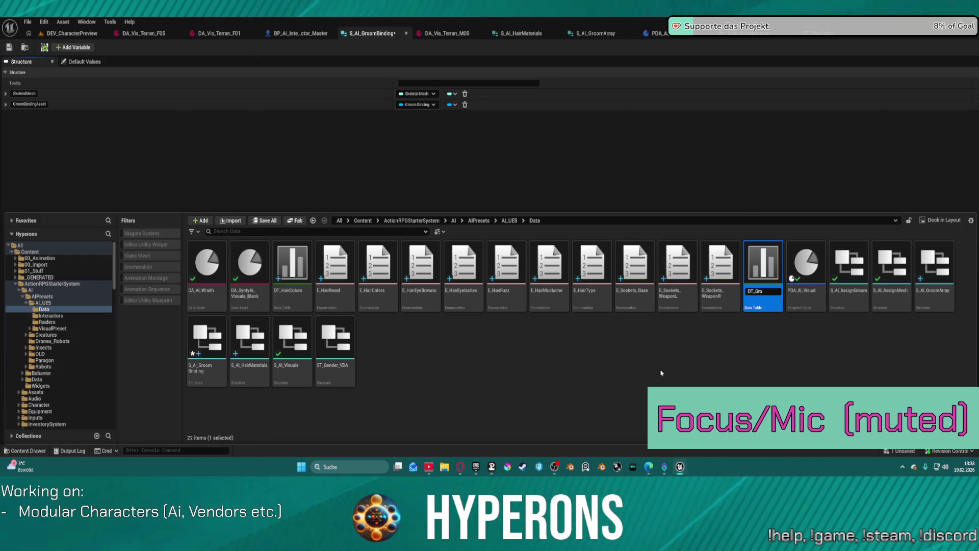
pyautogui.write('oBin')
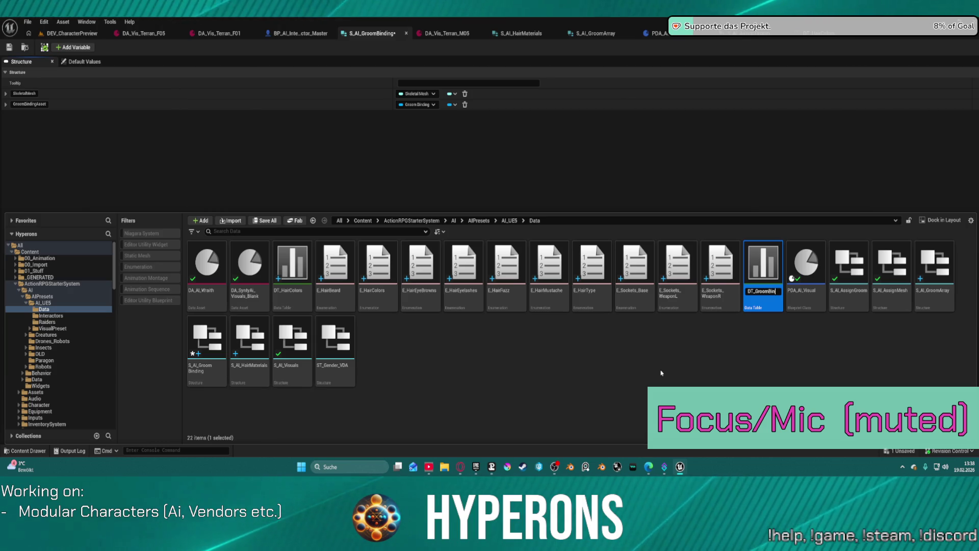
pyautogui.write('ding')
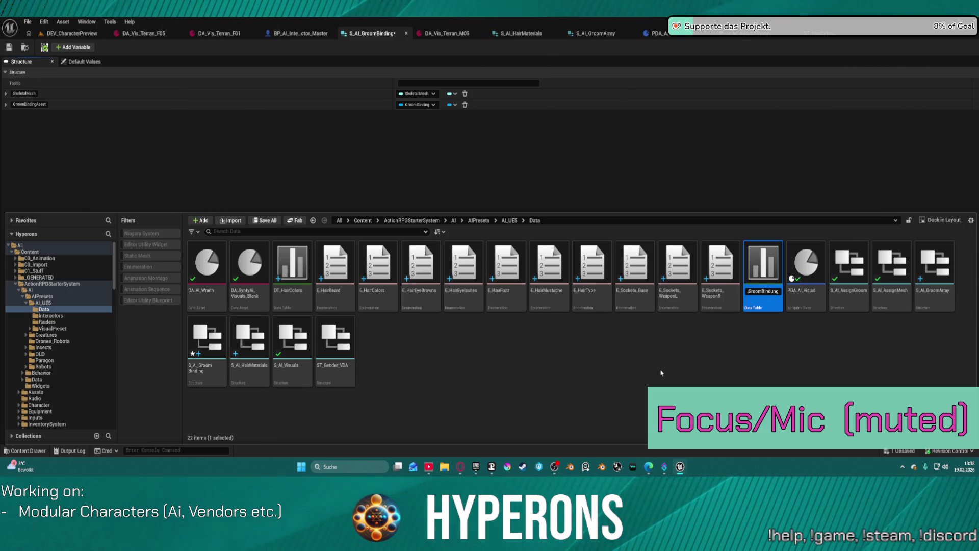
pyautogui.press('Return')
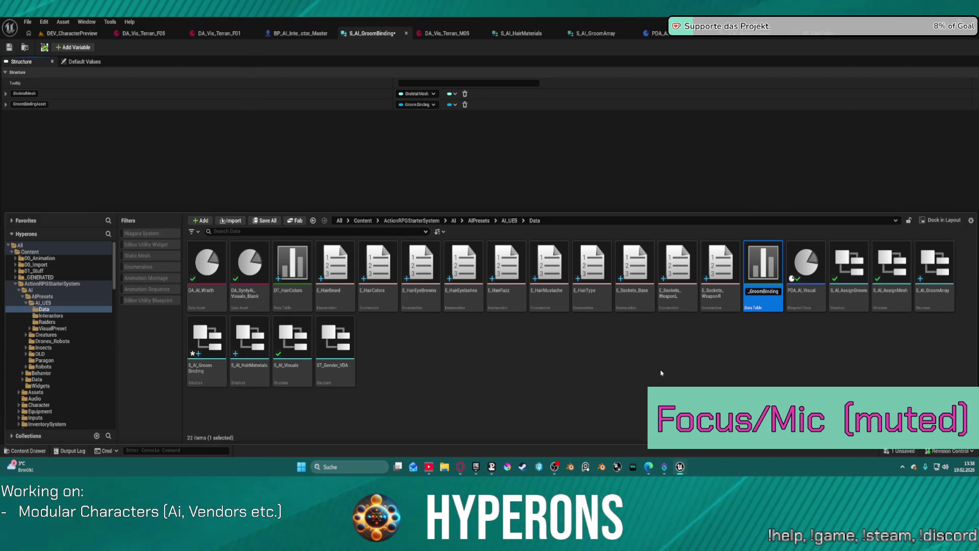
pyautogui.press('BackSpace')
pyautogui.press('BackSpace')
pyautogui.press('BackSpace')
pyautogui.write('DT_Ha')
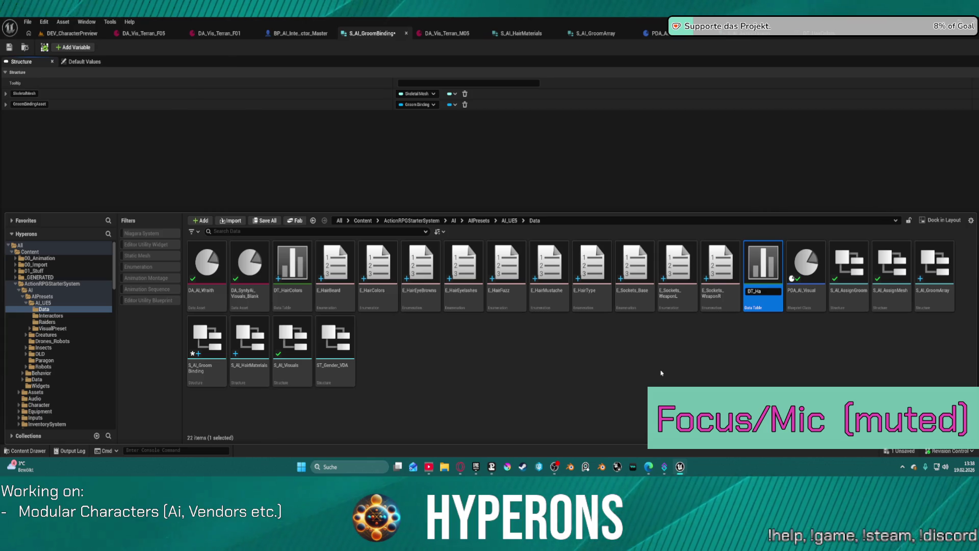
pyautogui.write('ir_bin')
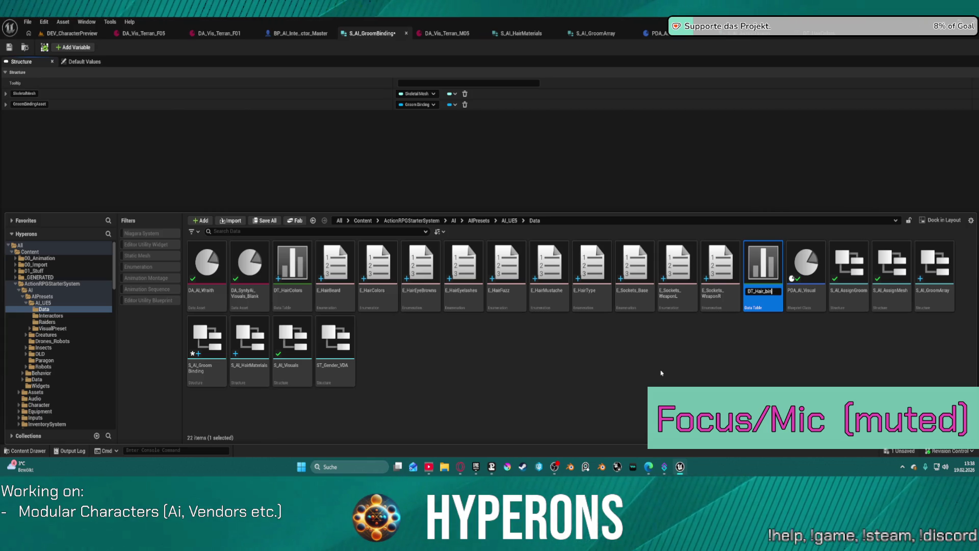
pyautogui.write('ding')
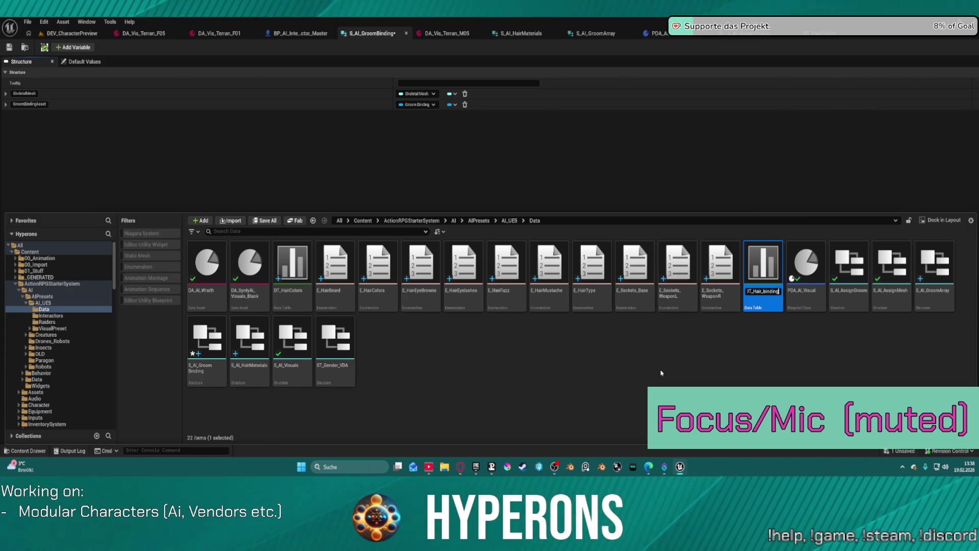
pyautogui.press('Left')
pyautogui.press('Left')
pyautogui.press('Left')
pyautogui.press('BackSpace')
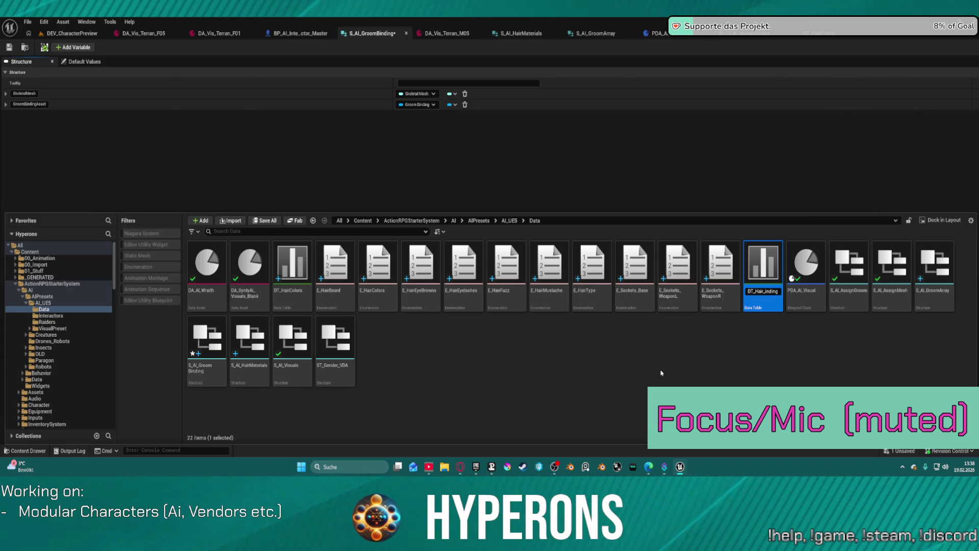
pyautogui.press('Return')
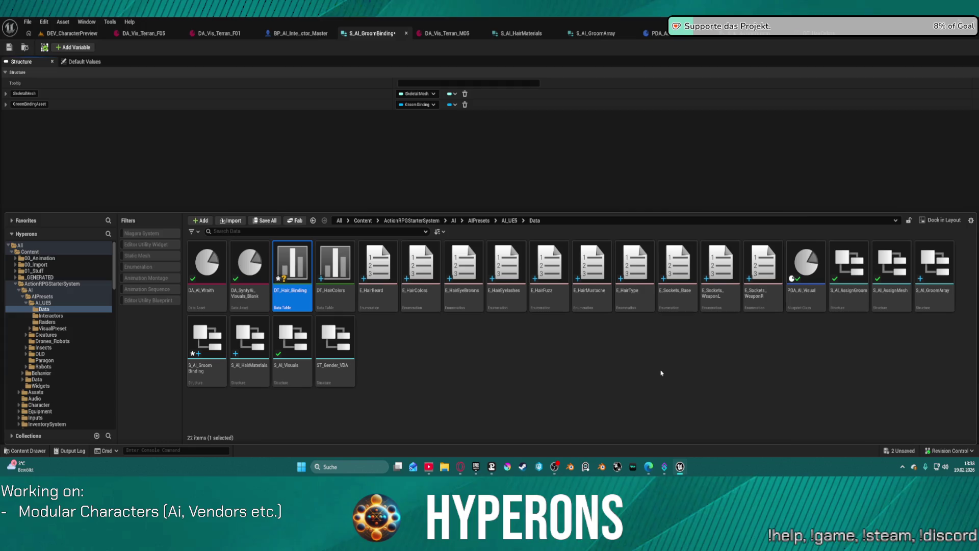
# Open DT_Hair_Binding, widen its Row Name and SkeletalMesh columns, and add one empty row
pyautogui.doubleClick(294, 297)
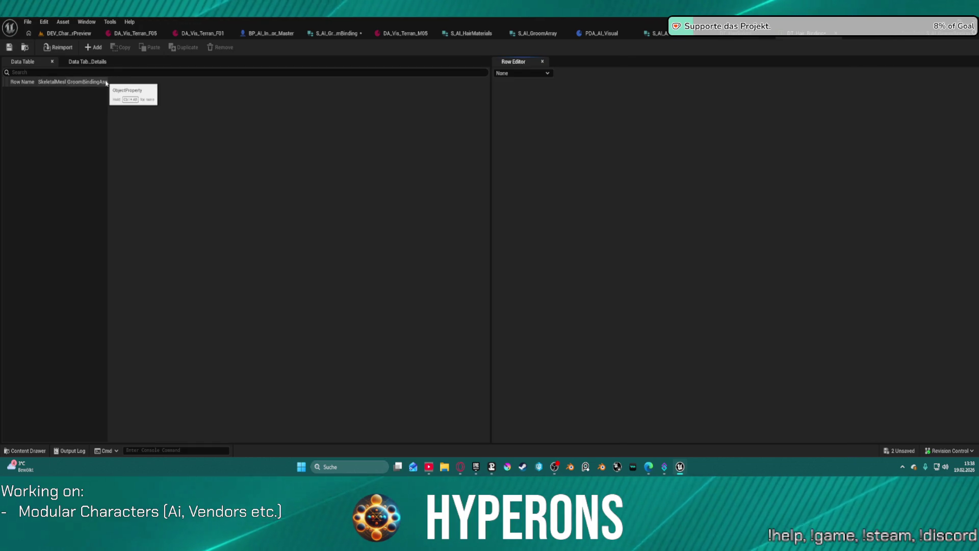
pyautogui.moveTo(108, 82); pyautogui.dragTo(223, 81)
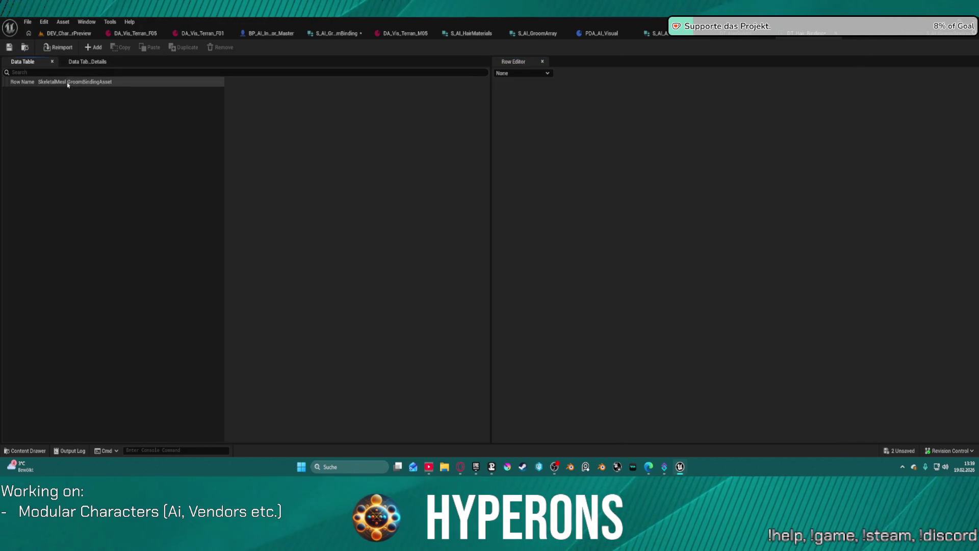
pyautogui.moveTo(65, 81); pyautogui.dragTo(119, 81)
pyautogui.moveTo(38, 82); pyautogui.dragTo(100, 82)
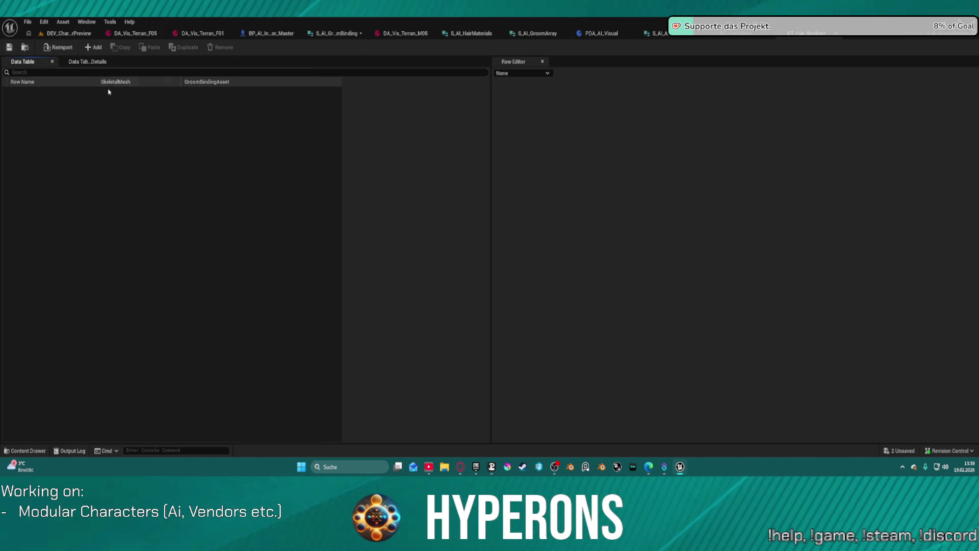
pyautogui.click(93, 48)
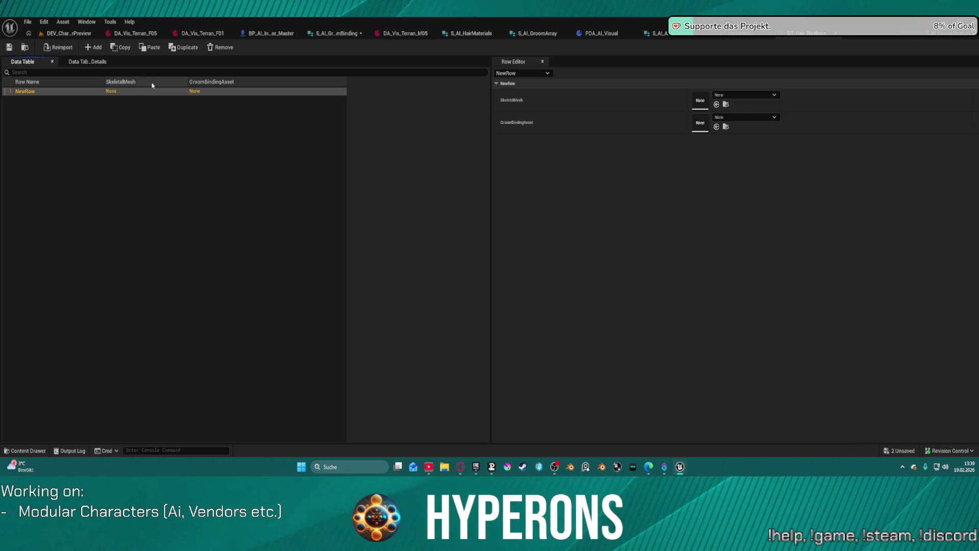
pyautogui.click(663, 34)
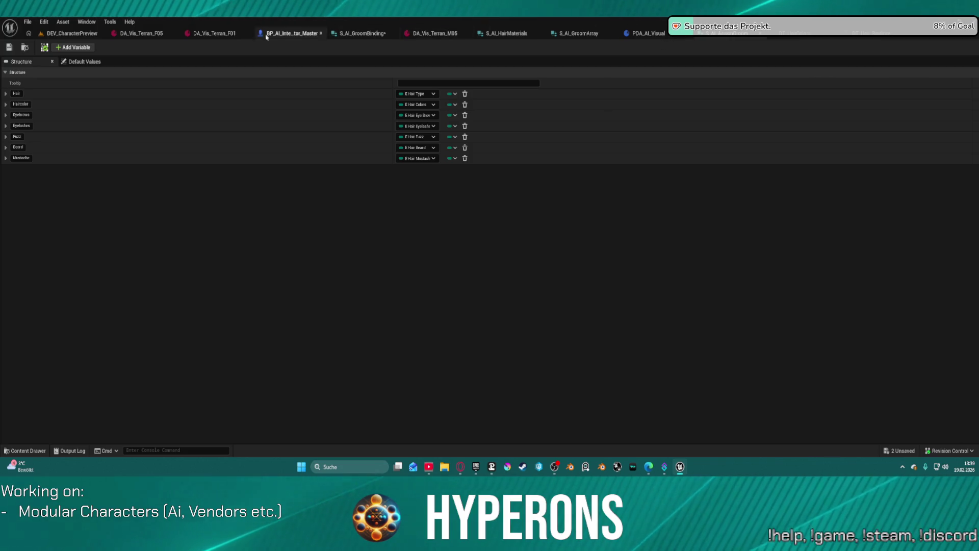
# Delete the SkeletalMesh member from S_AI_GroomBinding and save all changes
pyautogui.click(362, 34)
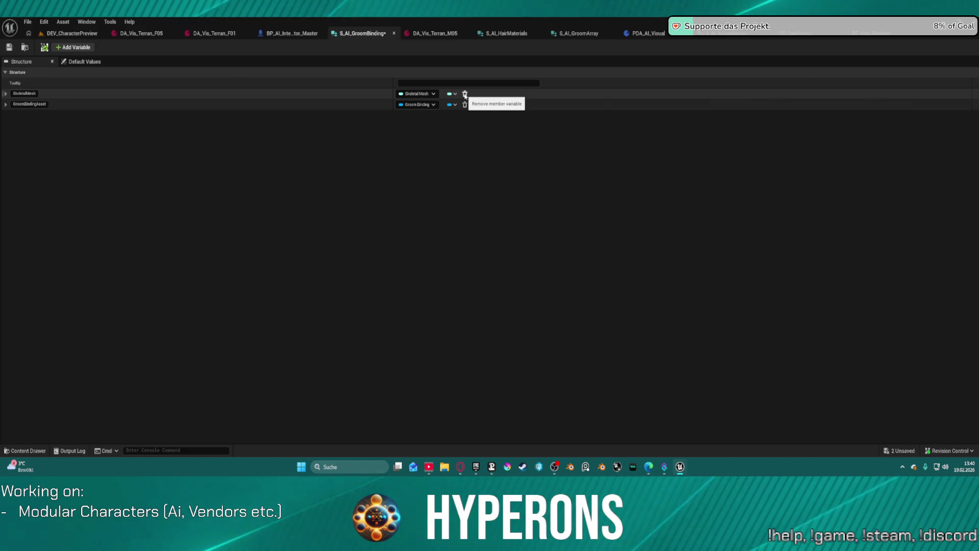
pyautogui.click(464, 94)
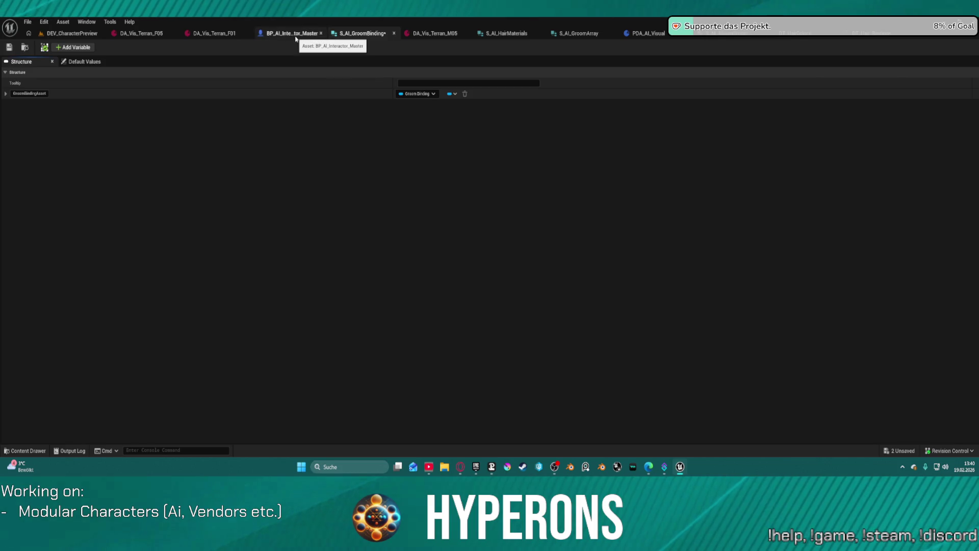
pyautogui.hotkey('ctrl', 's')
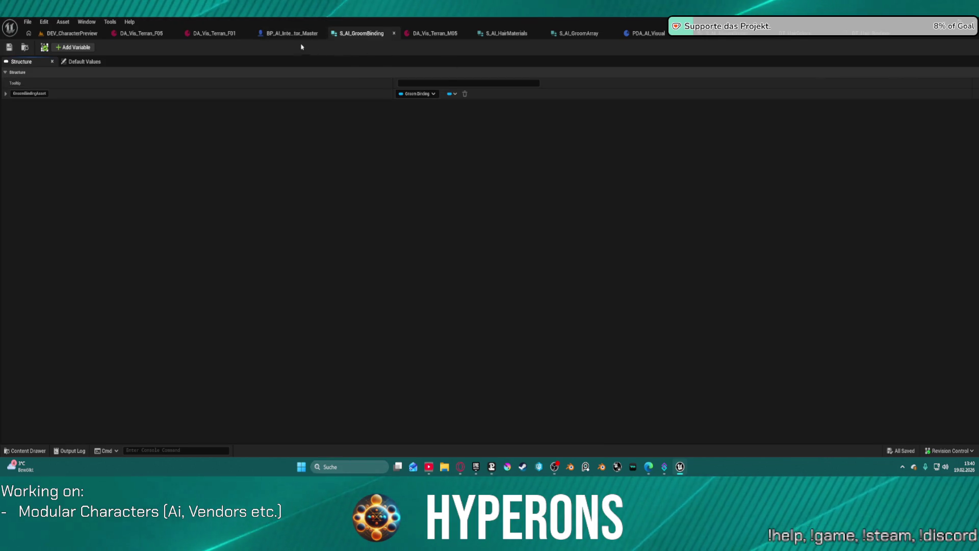
pyautogui.click(296, 34)
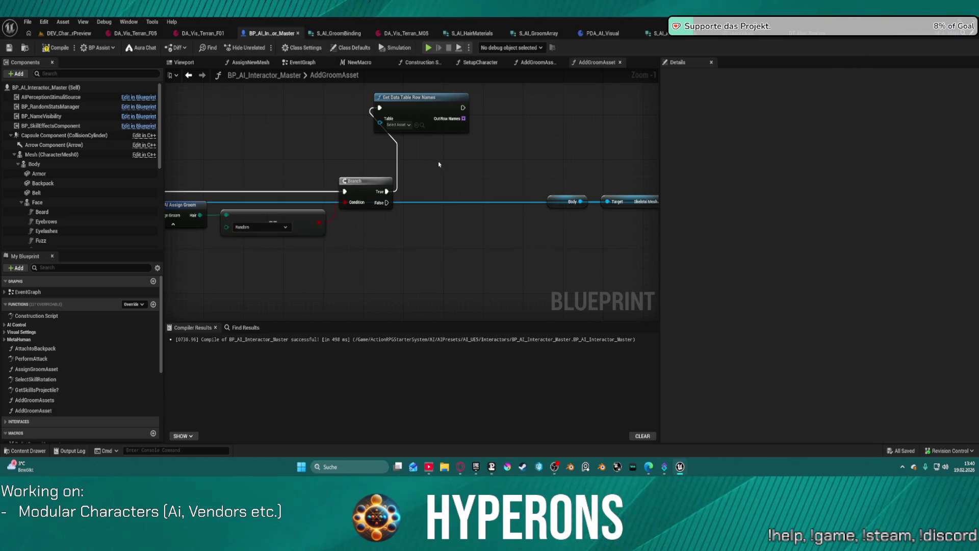
# Place a Does Data Table Row Exist node near the Branch, then delete it
pyautogui.moveTo(421, 173); pyautogui.dragTo(441, 166)
pyautogui.moveTo(517, 91)
pyautogui.mouseDown()
pyautogui.moveTo(554, 74)
pyautogui.moveTo(540, 84)
pyautogui.mouseUp()
pyautogui.moveTo(397, 186); pyautogui.dragTo(486, 188)
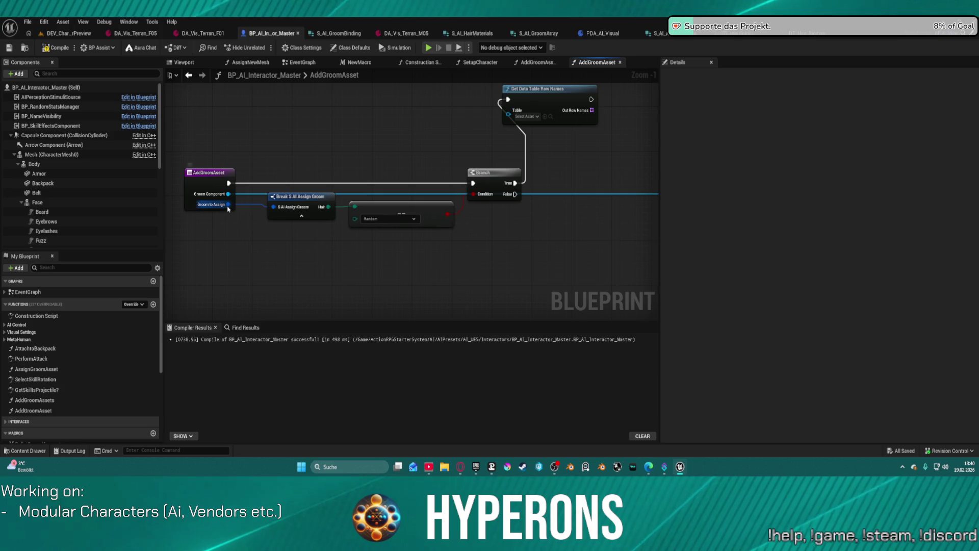
pyautogui.moveTo(322, 209)
pyautogui.mouseDown()
pyautogui.moveTo(169, 212)
pyautogui.moveTo(269, 213)
pyautogui.mouseUp()
pyautogui.rightClick(457, 235)
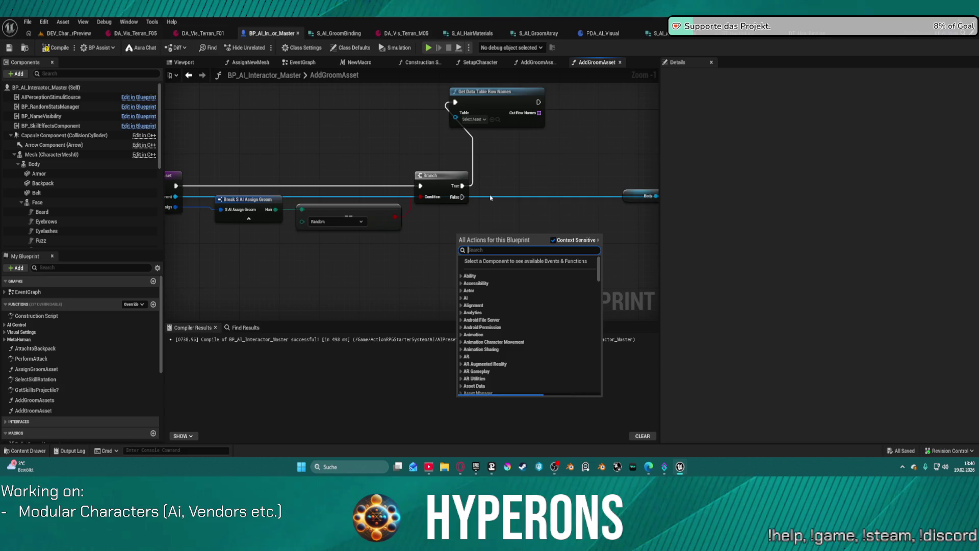
pyautogui.write('da')
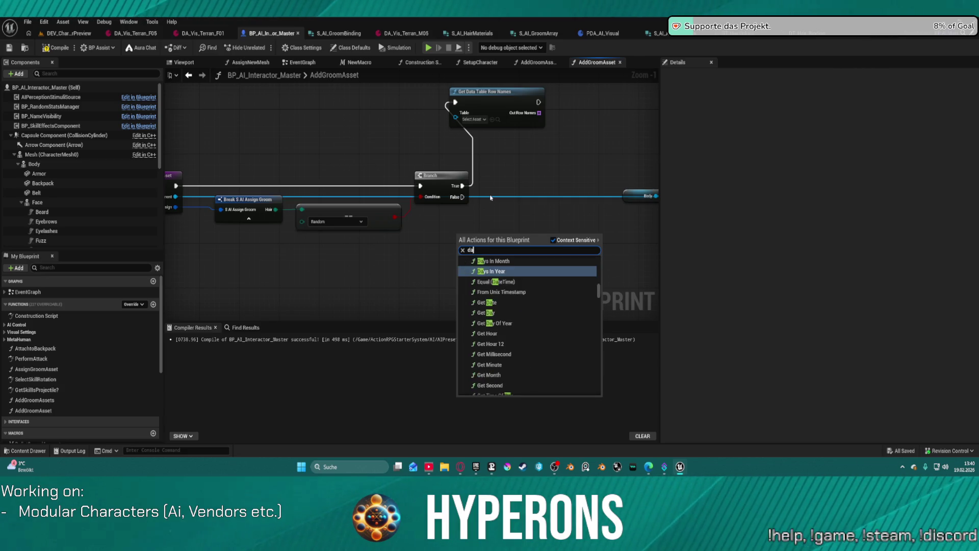
pyautogui.write('ta row')
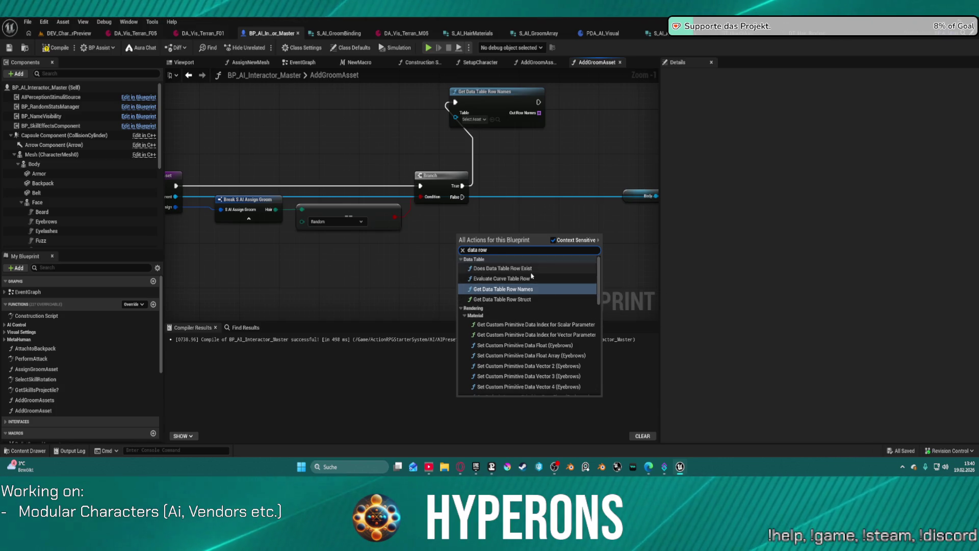
pyautogui.click(530, 268)
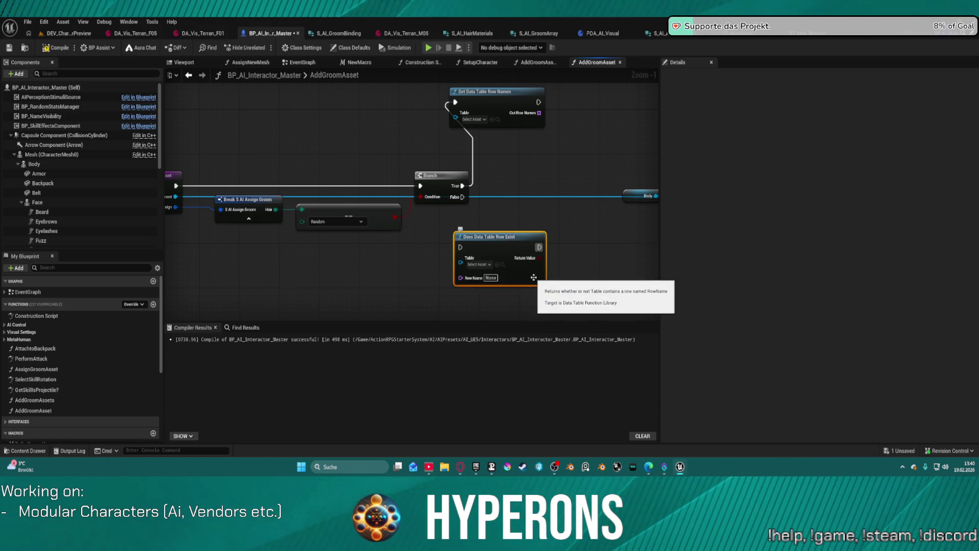
pyautogui.press('Delete')
# Search the blueprint actions for the data table row node, settling on 'data table'
pyautogui.rightClick(482, 246)
pyautogui.write('do')
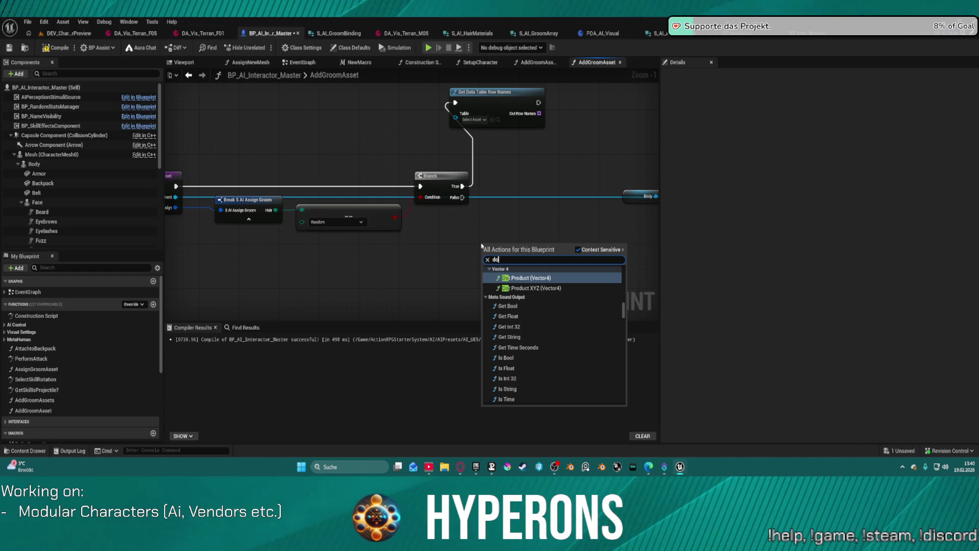
pyautogui.press('BackSpace')
pyautogui.press('BackSpace')
pyautogui.write('row t')
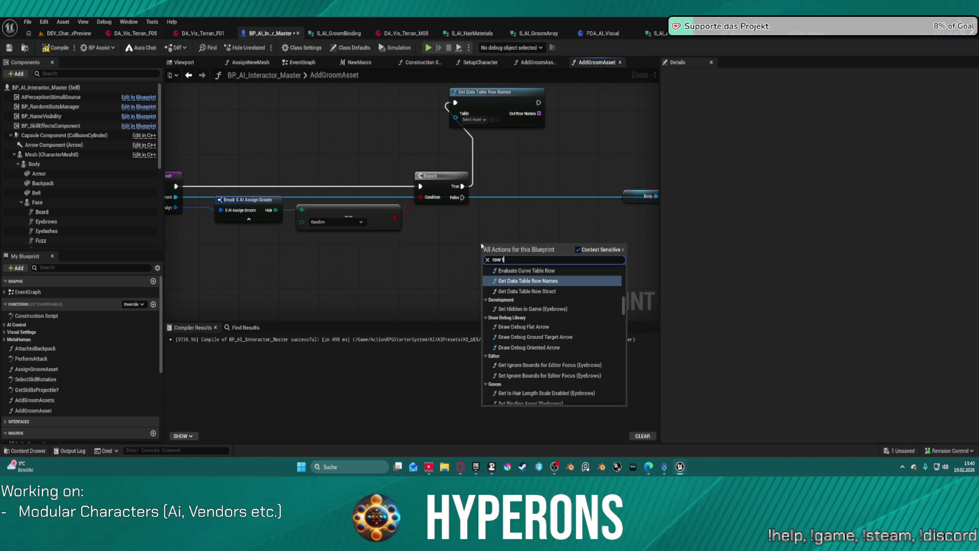
pyautogui.scroll(2, 589, 323)
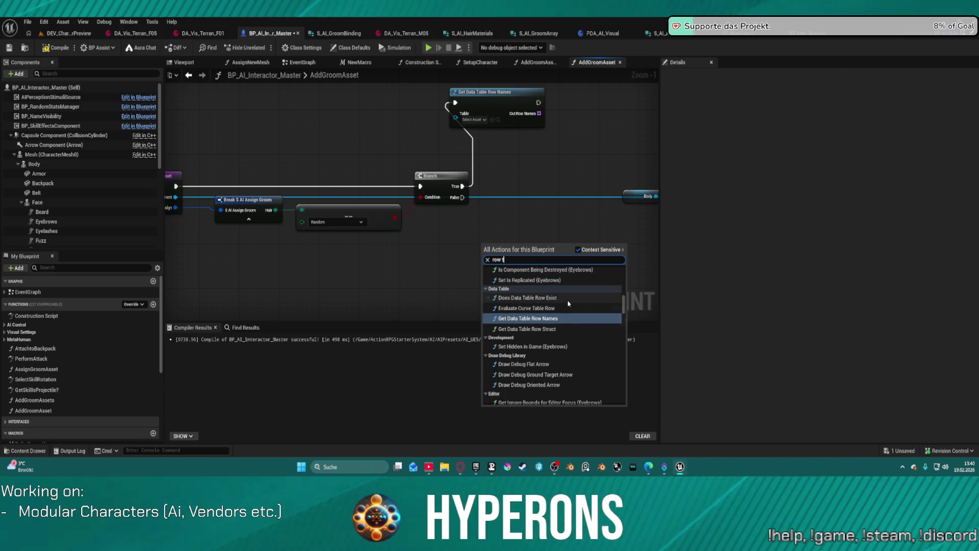
pyautogui.scroll(-1, 595, 313)
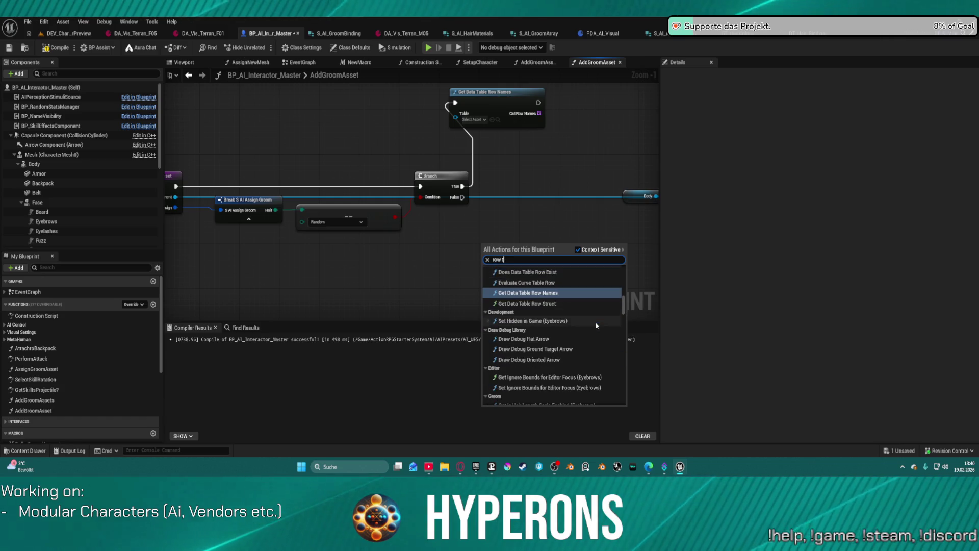
pyautogui.scroll(1, 597, 325)
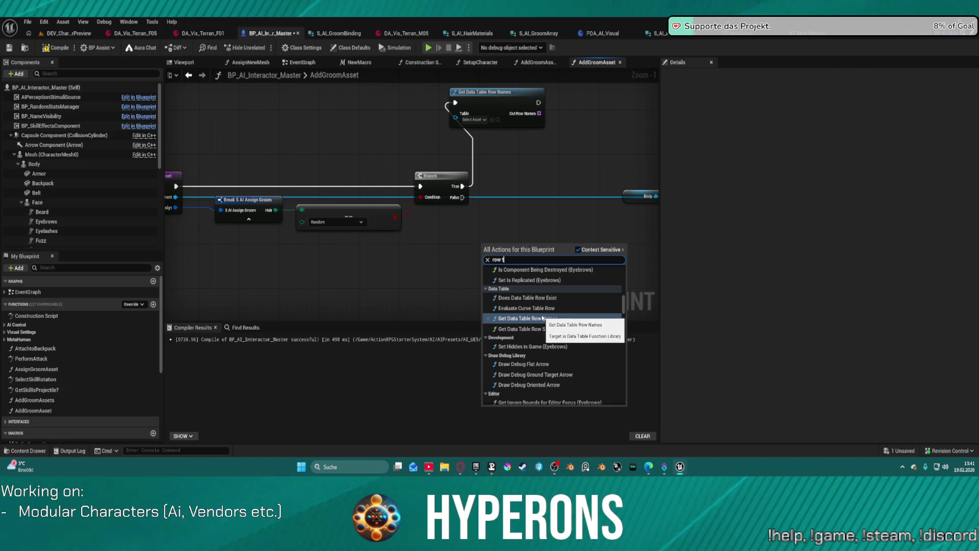
pyautogui.scroll(-5, 581, 341)
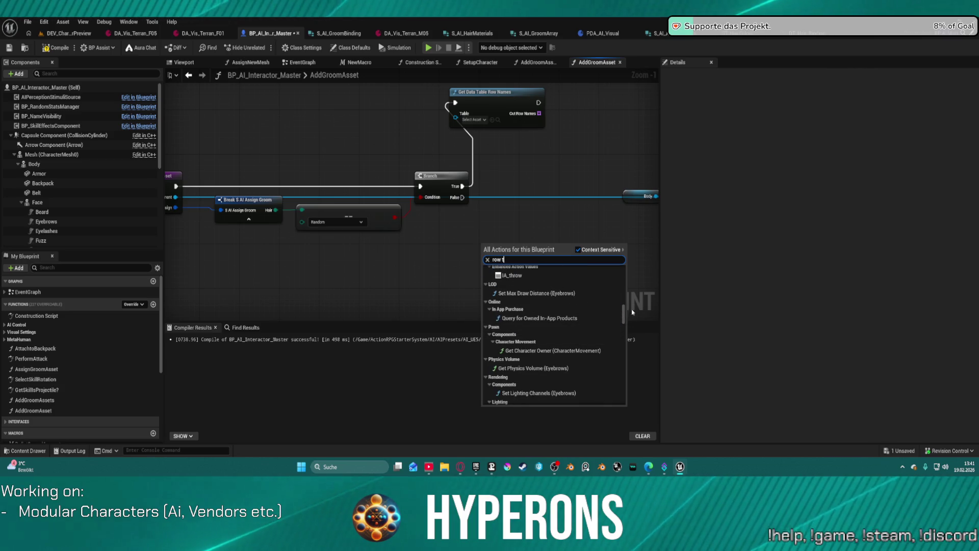
pyautogui.press('BackSpace')
pyautogui.write('data')
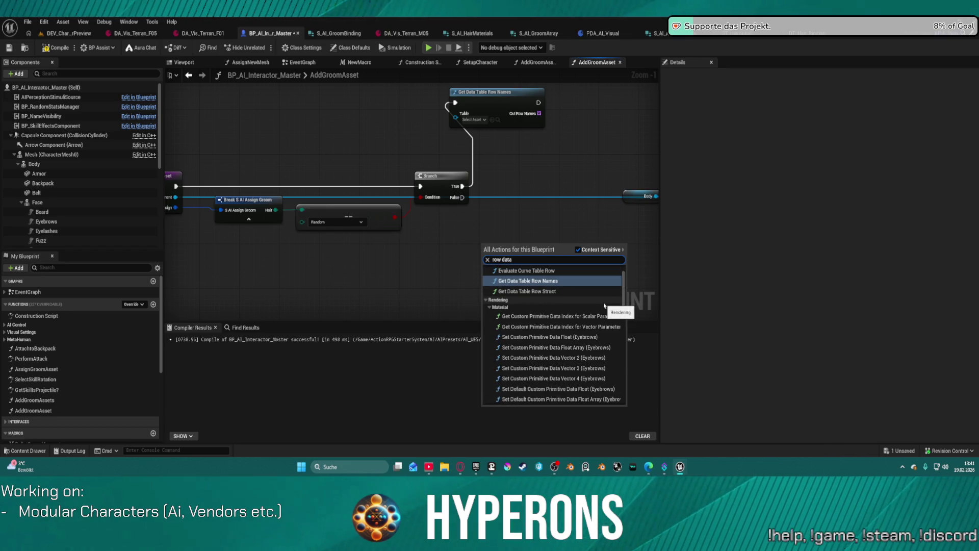
pyautogui.press('BackSpace')
pyautogui.press('BackSpace')
pyautogui.press('BackSpace')
pyautogui.write('data table')
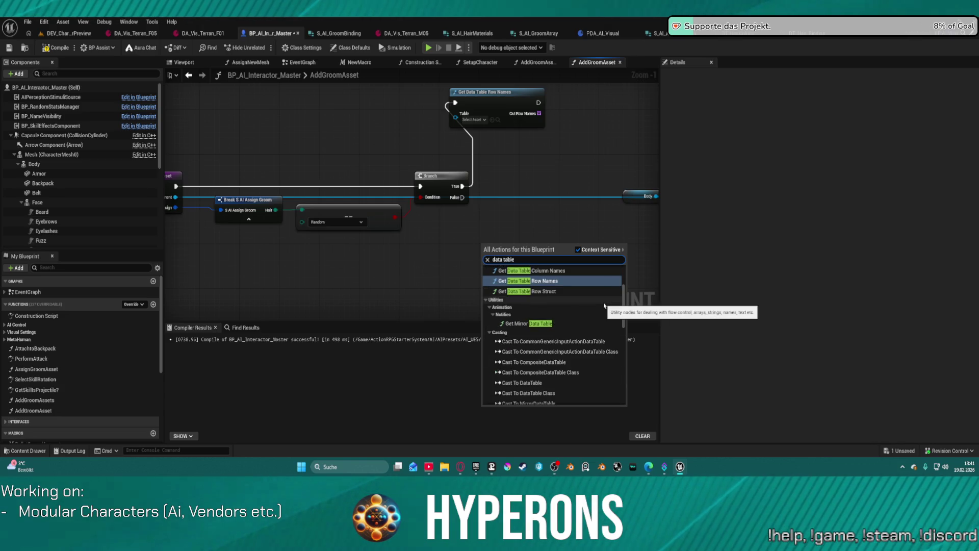
pyautogui.scroll(3, 610, 303)
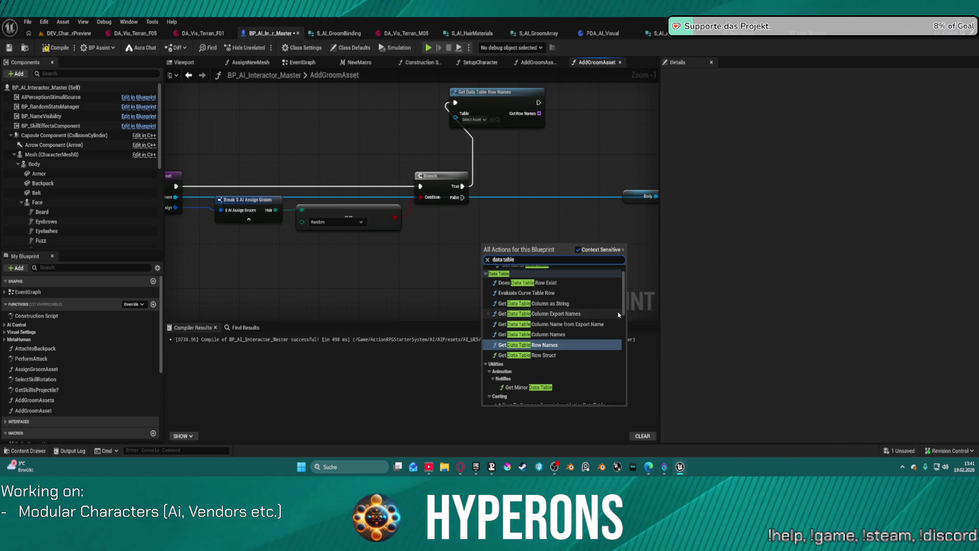
pyautogui.scroll(2, 625, 325)
pyautogui.scroll(-10, 624, 316)
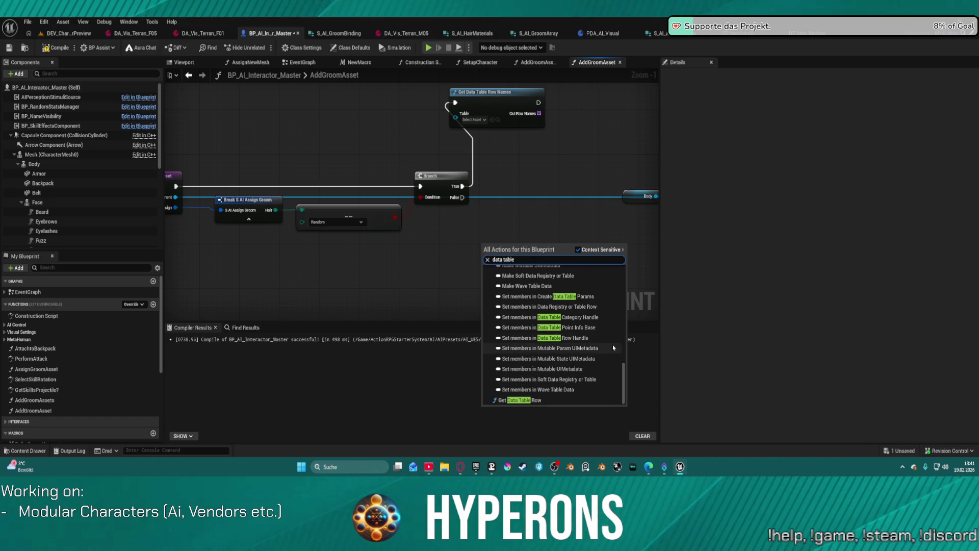
# Add a Get Data Table Row node and position it beside the Branch
pyautogui.click(522, 400)
pyautogui.scroll(1, 525, 257)
pyautogui.moveTo(525, 257)
pyautogui.mouseDown()
pyautogui.moveTo(543, 198)
pyautogui.moveTo(524, 256)
pyautogui.mouseUp()
pyautogui.click(496, 274)
pyautogui.write('ha')
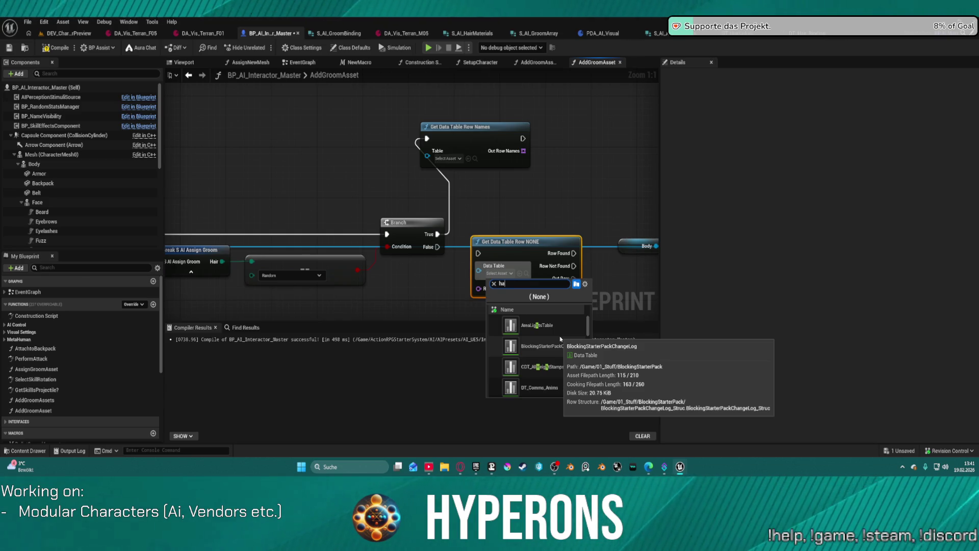
# Search the Data Table picker for 'ir', close it unchosen, and show the Data folder assets
pyautogui.write('ir')
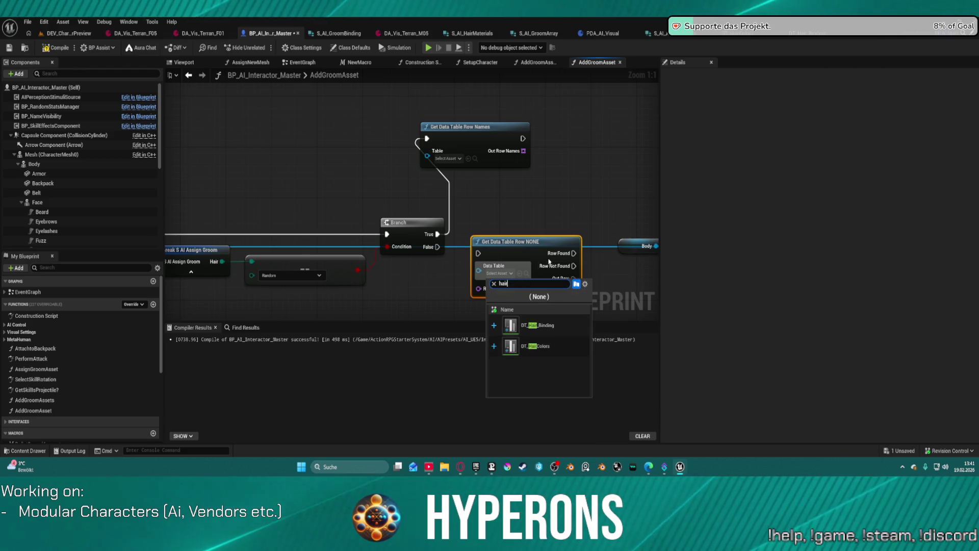
pyautogui.click(587, 186)
pyautogui.click(587, 186)
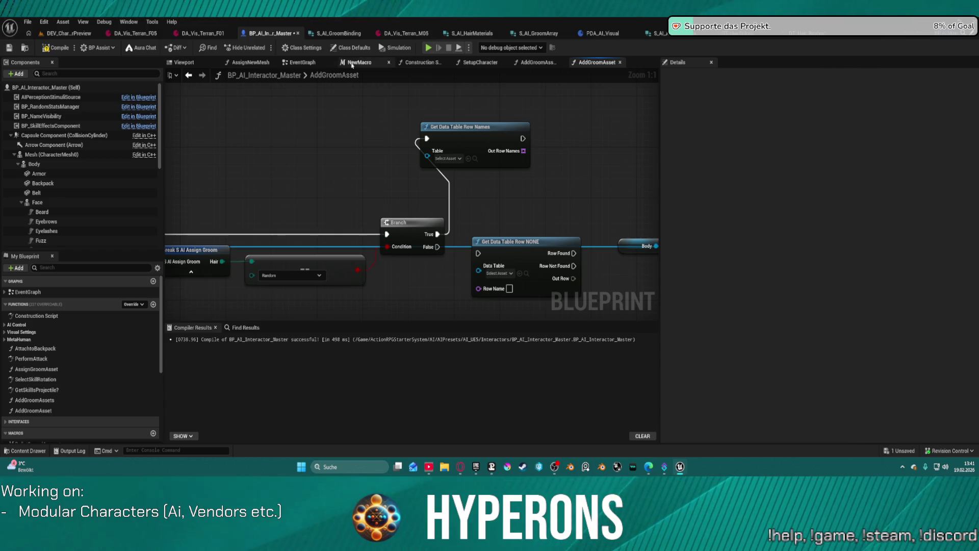
pyautogui.hotkey('ctrl', 'space')
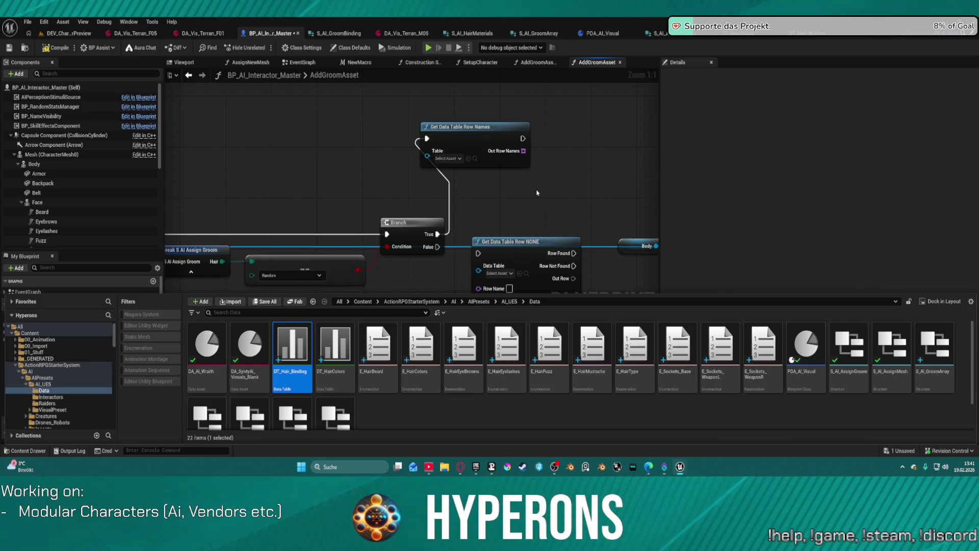
# Browse the Data folder assets and open the E_HairType enum to view its entries
pyautogui.moveTo(537, 192); pyautogui.dragTo(540, 119)
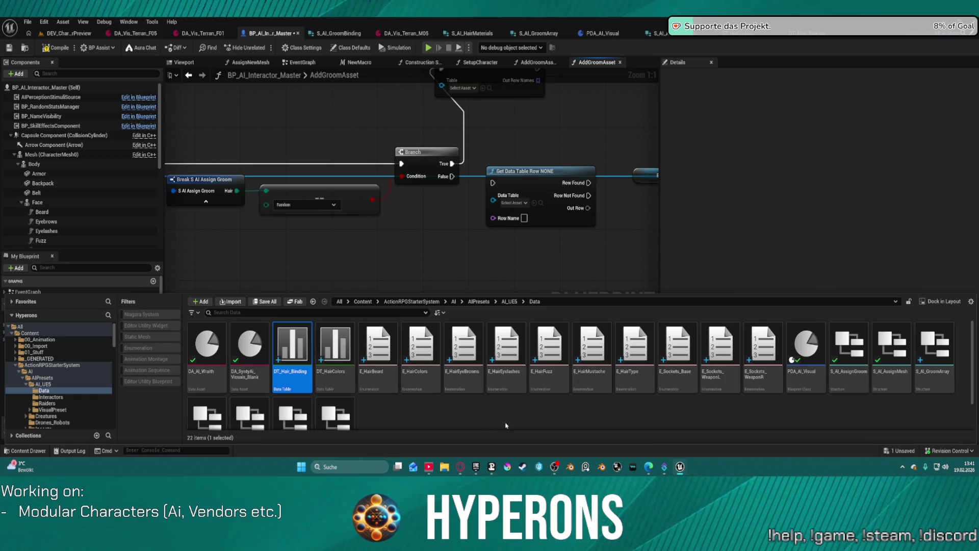
pyautogui.scroll(-1, 506, 425)
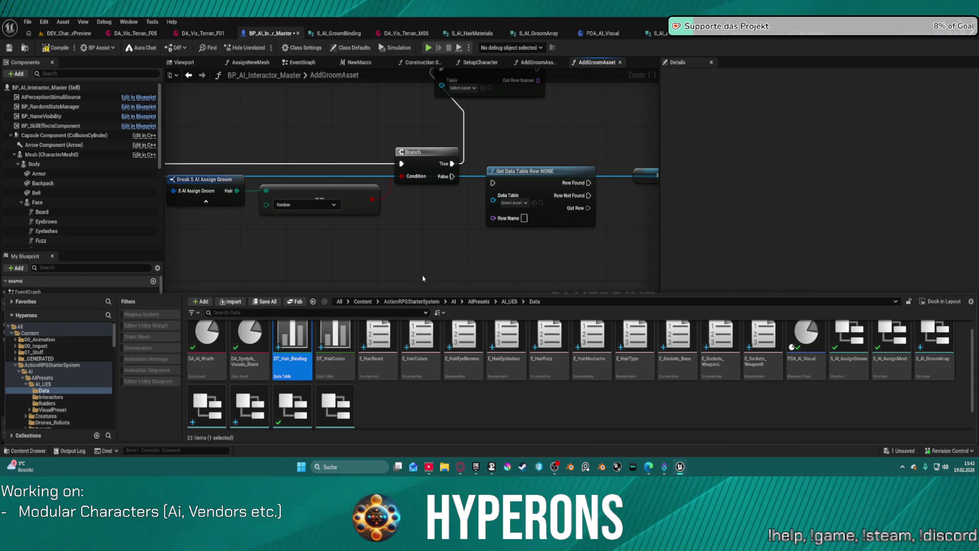
pyautogui.scroll(-2, 362, 406)
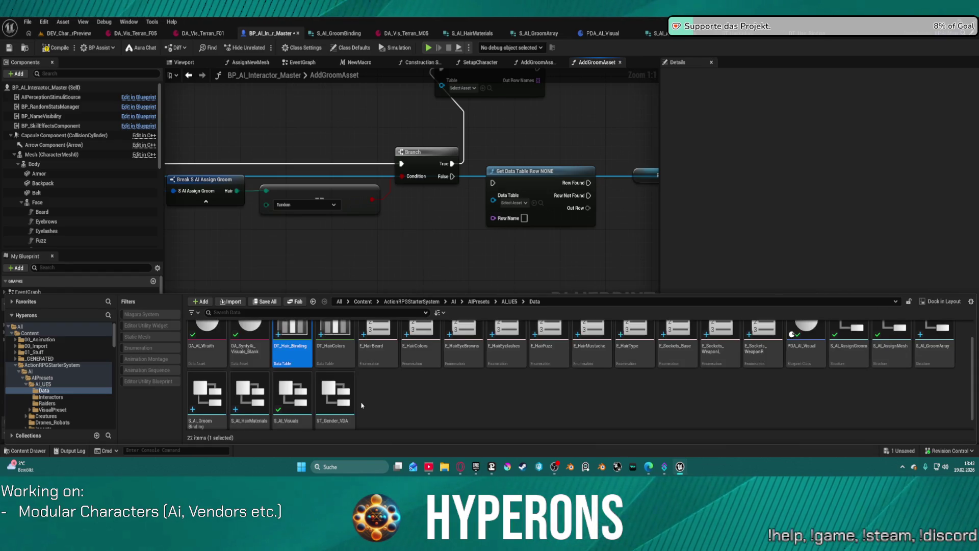
pyautogui.scroll(2, 415, 402)
pyautogui.scroll(-2, 432, 403)
pyautogui.scroll(2, 502, 394)
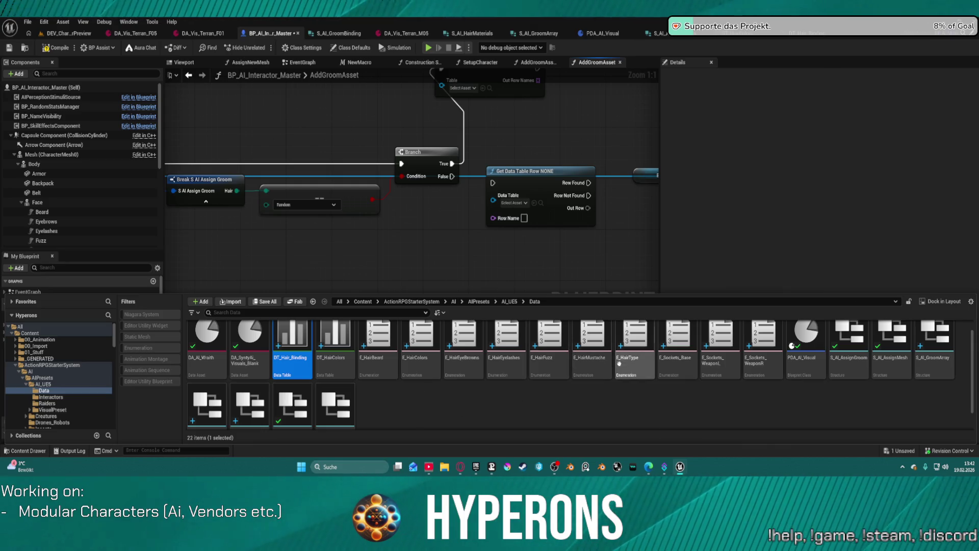
pyautogui.moveTo(637, 363)
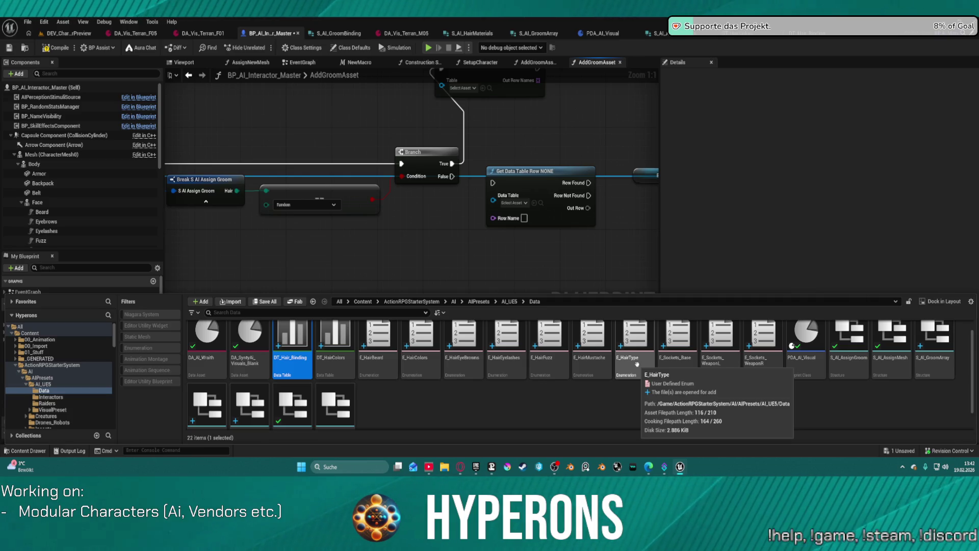
pyautogui.moveTo(569, 379)
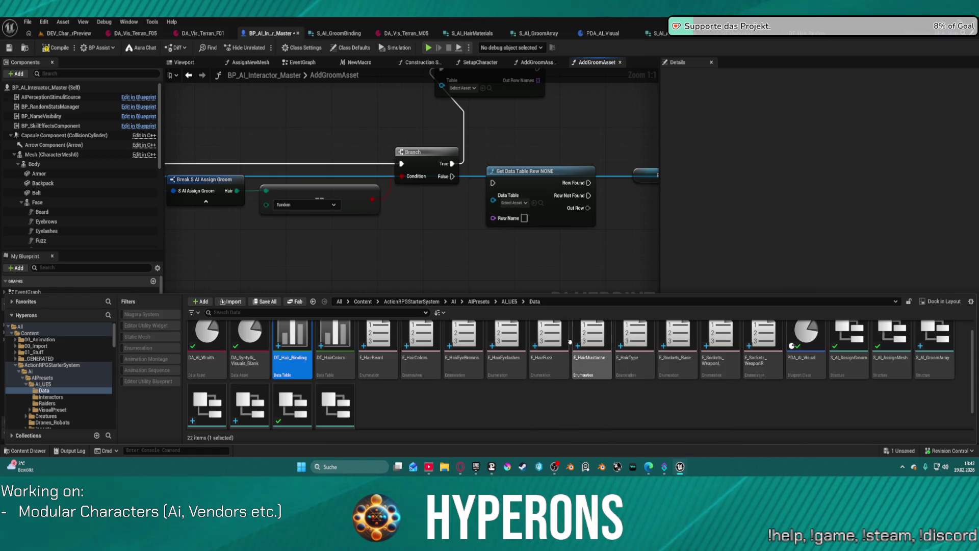
pyautogui.scroll(-2, 575, 255)
pyautogui.scroll(2, 527, 263)
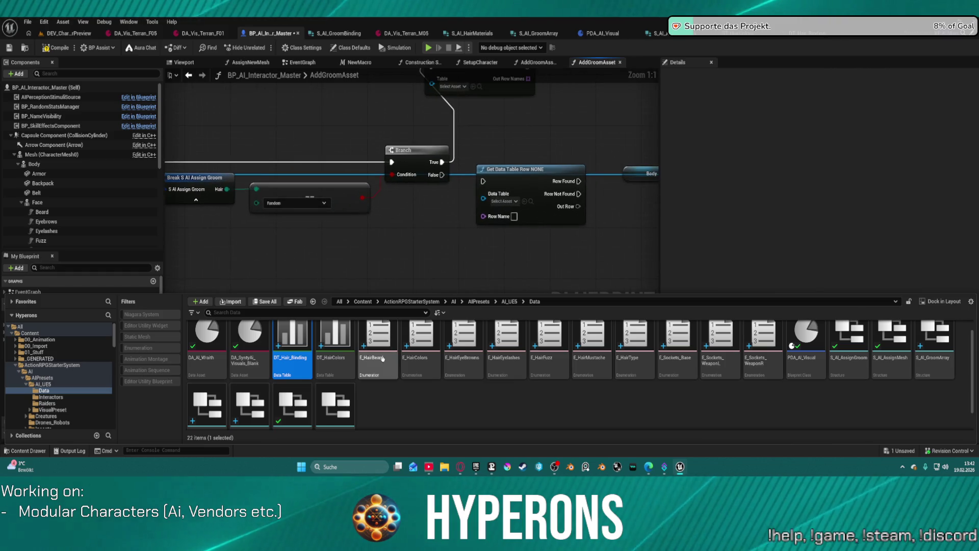
pyautogui.scroll(1, 433, 390)
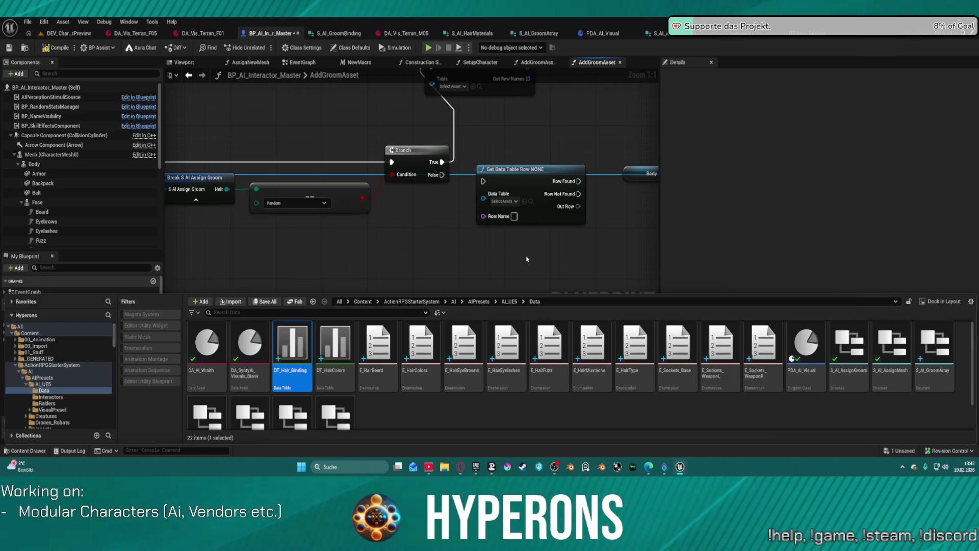
pyautogui.click(629, 346)
pyautogui.doubleClick(629, 346)
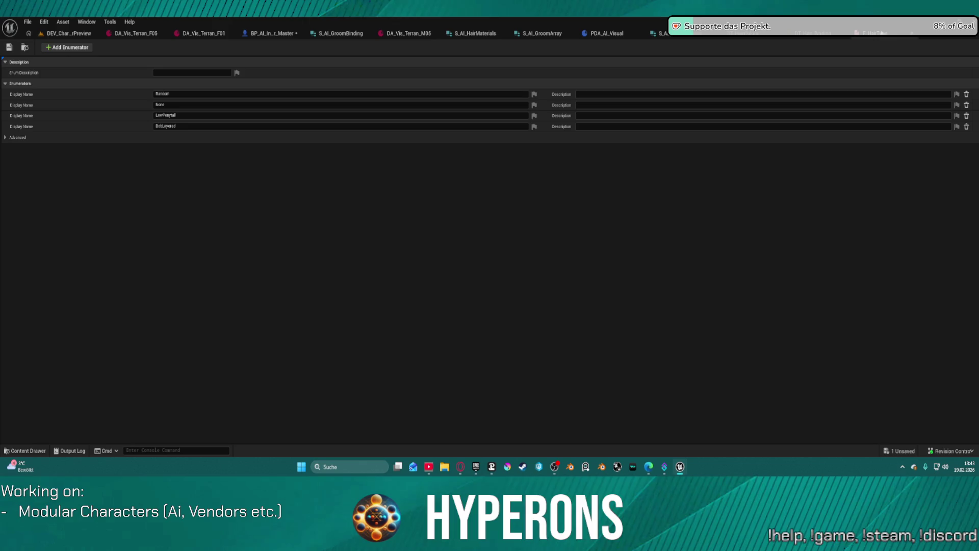
# Check the DT_Hair_Binding data table, then return to the AddGroomAsset graph
pyautogui.click(811, 33)
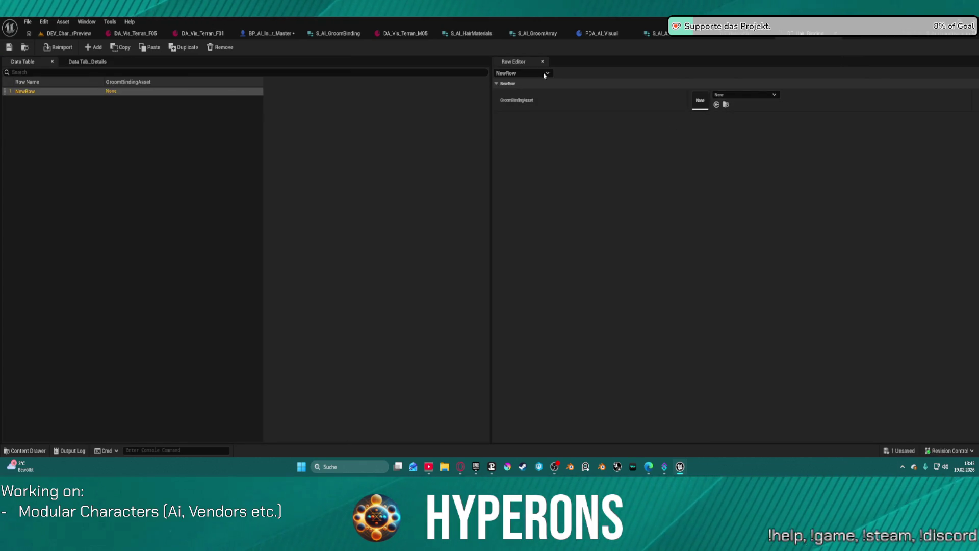
pyautogui.hotkey('ctrl', 'space')
pyautogui.hotkey('ctrl', 'space')
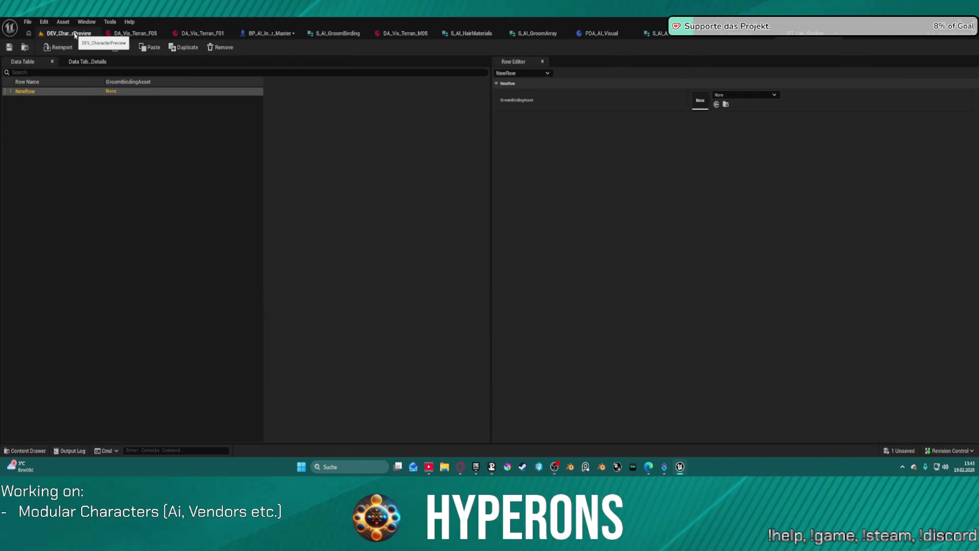
pyautogui.click(258, 33)
# Wire a value into Get Data Table Row's Row Name through a conversion node below the Branch
pyautogui.moveTo(363, 190); pyautogui.dragTo(483, 217)
pyautogui.moveTo(525, 169); pyautogui.dragTo(525, 233)
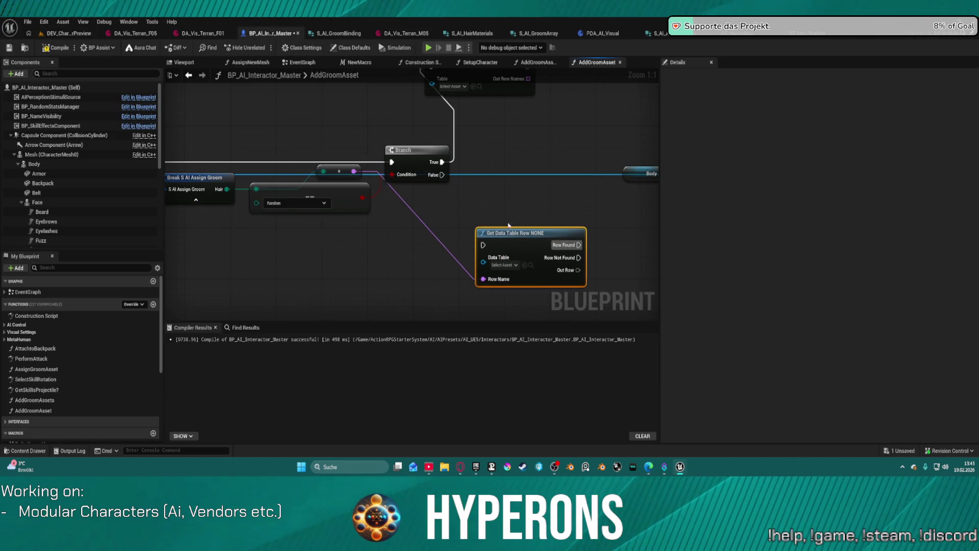
pyautogui.moveTo(335, 167)
pyautogui.mouseDown()
pyautogui.moveTo(294, 251)
pyautogui.moveTo(341, 270)
pyautogui.mouseUp()
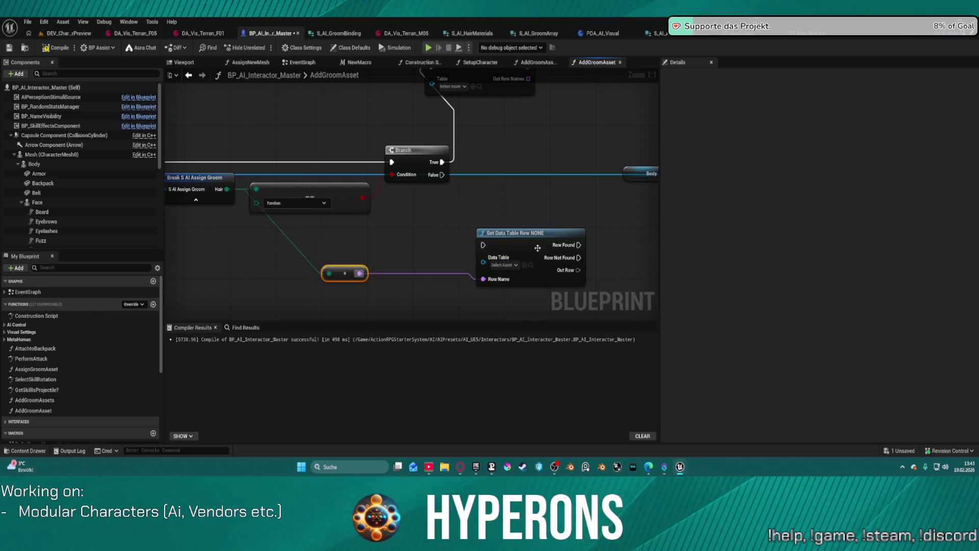
pyautogui.moveTo(537, 257); pyautogui.dragTo(536, 245)
# Convert the Hair output with an Enum to String node feeding the Row Name conversion
pyautogui.moveTo(228, 190); pyautogui.dragTo(368, 250)
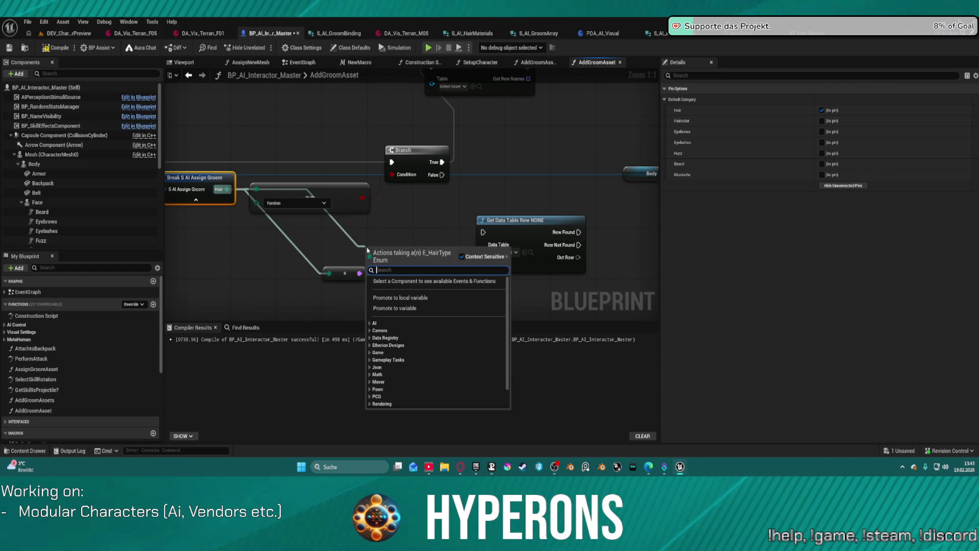
pyautogui.write('to strin')
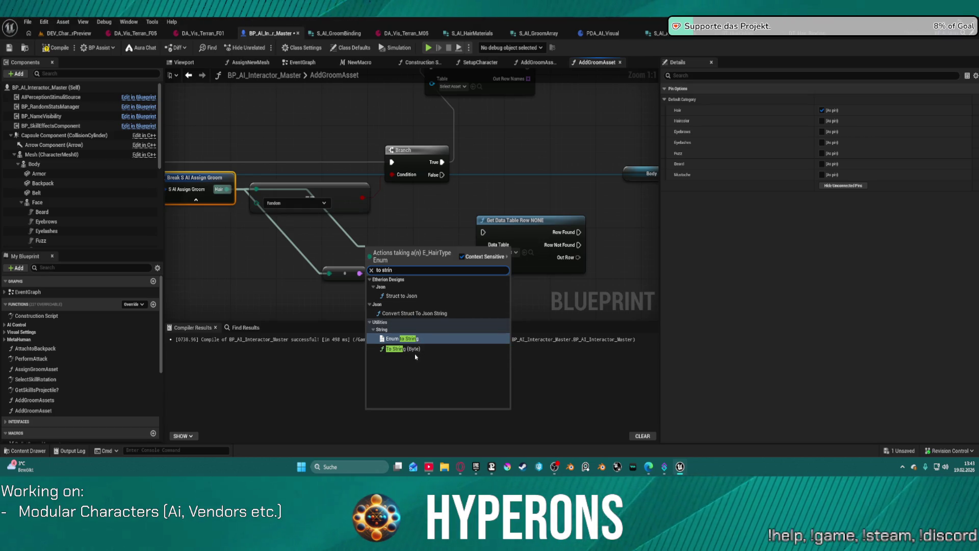
pyautogui.click(403, 349)
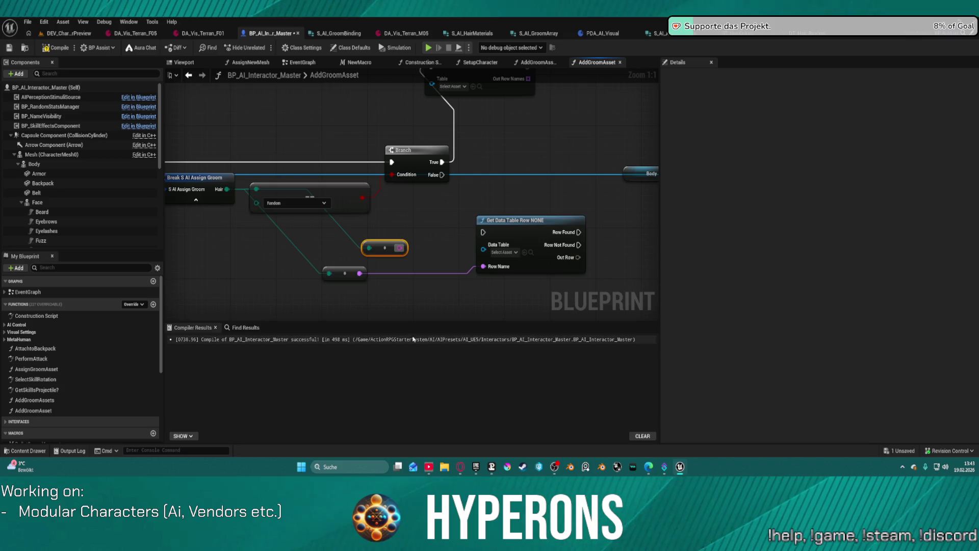
pyautogui.click(231, 193)
pyautogui.moveTo(227, 190); pyautogui.dragTo(356, 305)
pyautogui.write('to strin')
pyautogui.press('Return')
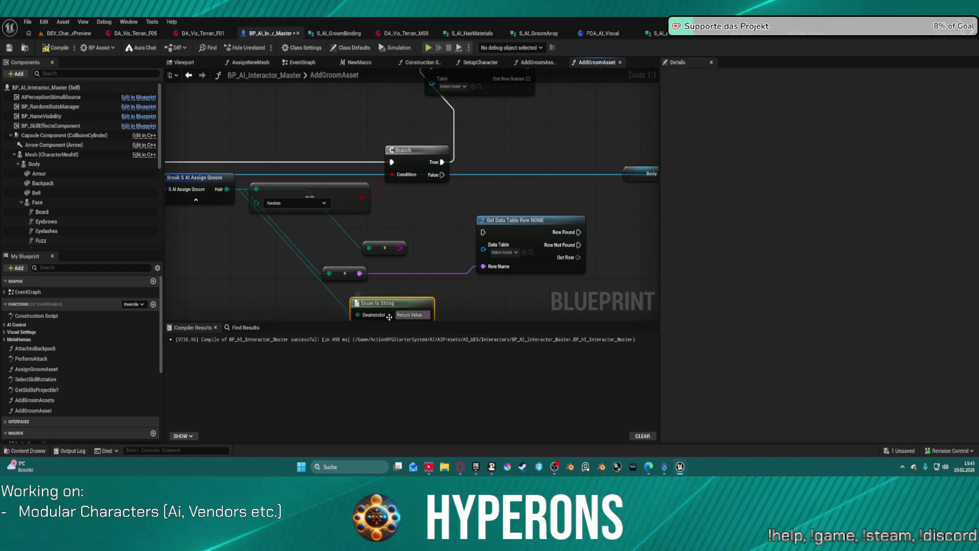
pyautogui.moveTo(427, 315); pyautogui.dragTo(483, 253)
pyautogui.moveTo(329, 223)
pyautogui.mouseDown()
pyautogui.moveTo(382, 262)
pyautogui.moveTo(313, 250)
pyautogui.mouseUp()
pyautogui.press('Delete')
# Tidy the graph, moving Enum to String closer to Get Data Table Row
pyautogui.click(204, 163)
pyautogui.moveTo(227, 175)
pyautogui.mouseDown()
pyautogui.moveTo(361, 241)
pyautogui.moveTo(346, 234)
pyautogui.mouseUp()
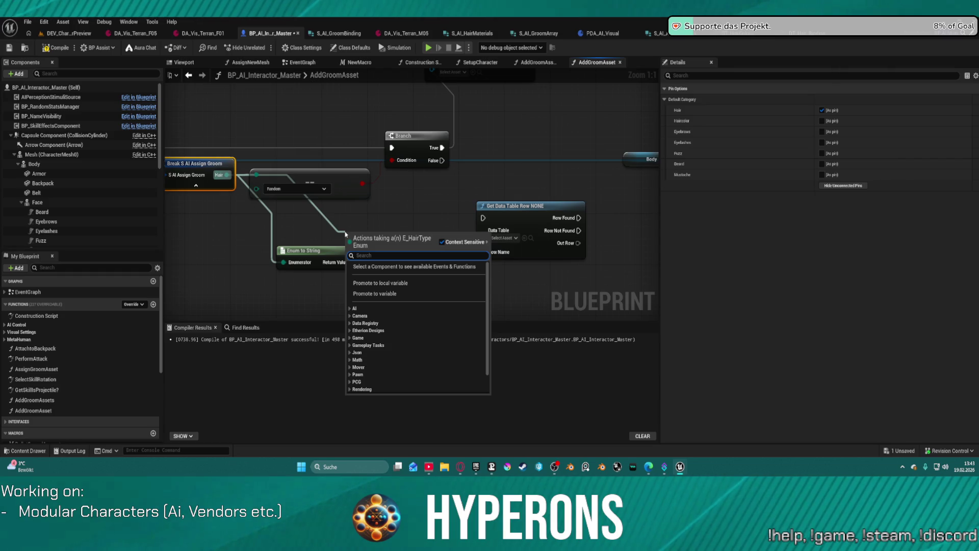
pyautogui.click(389, 220)
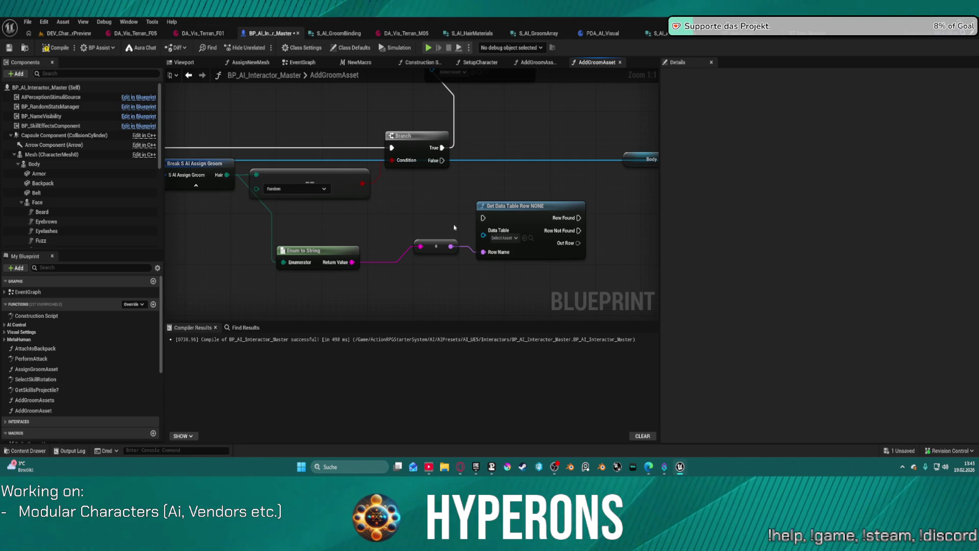
pyautogui.moveTo(311, 256)
pyautogui.mouseDown()
pyautogui.moveTo(355, 243)
pyautogui.moveTo(338, 242)
pyautogui.mouseUp()
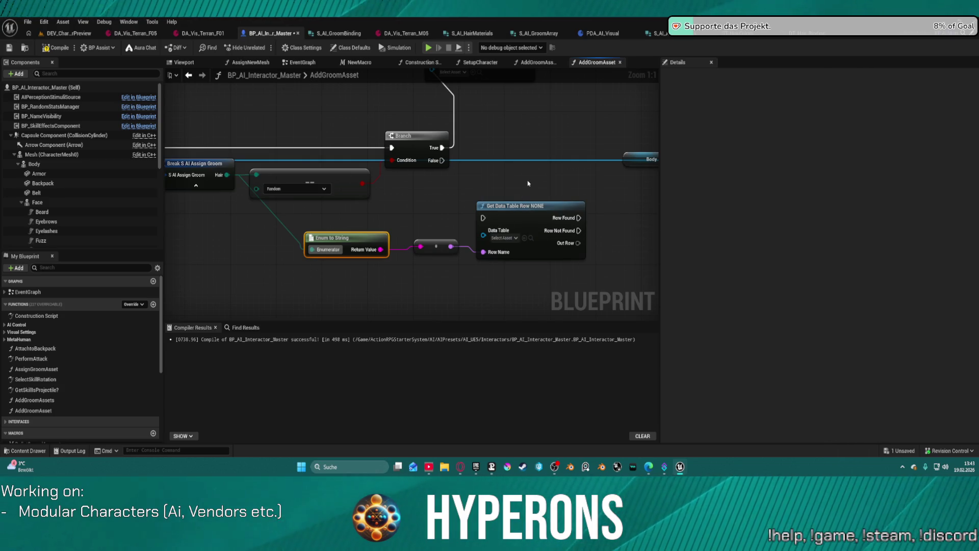
# Review the S_AI_GroomBinding and S_AI_GroomArray structures, then start a new Data Table in the Data folder
pyautogui.click(349, 37)
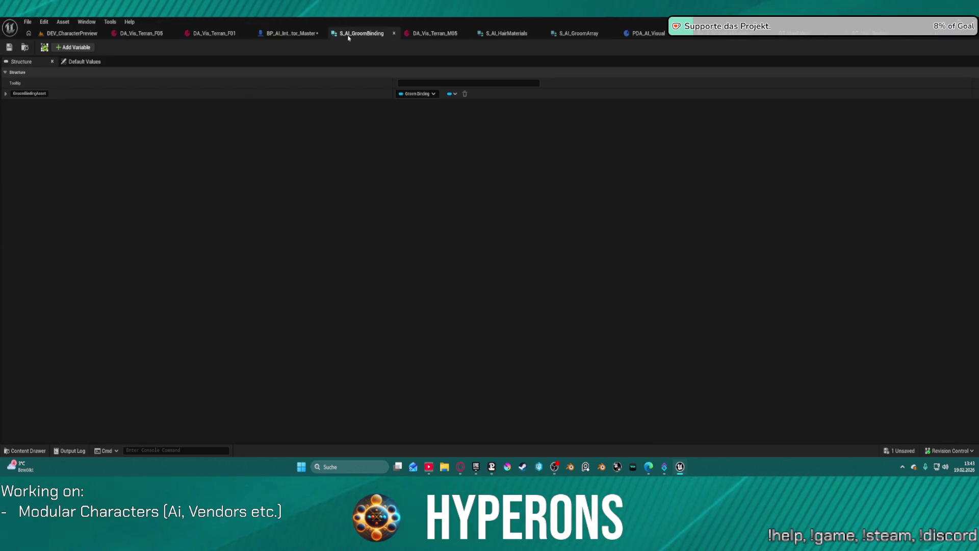
pyautogui.click(592, 35)
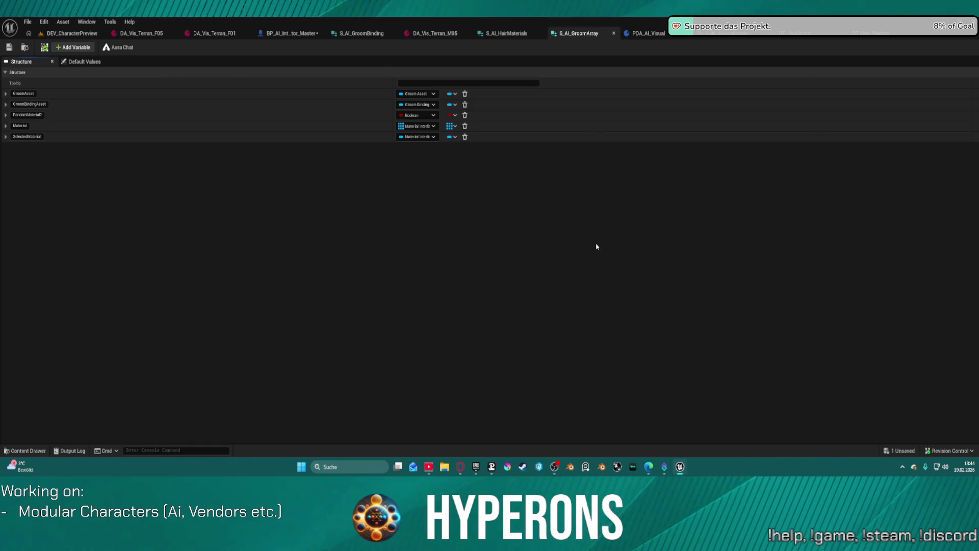
pyautogui.hotkey('ctrl', 'space')
pyautogui.rightClick(488, 395)
pyautogui.moveTo(494, 380)
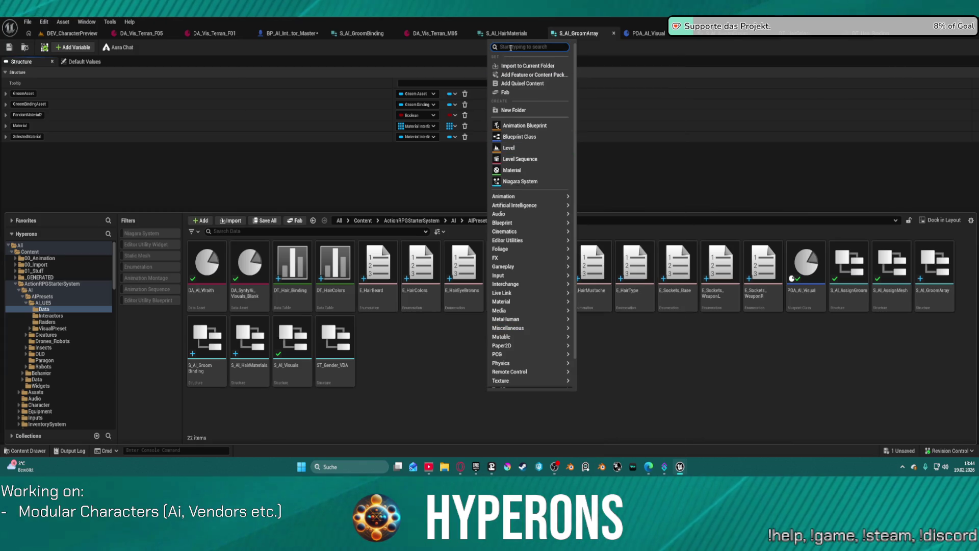
pyautogui.write('data')
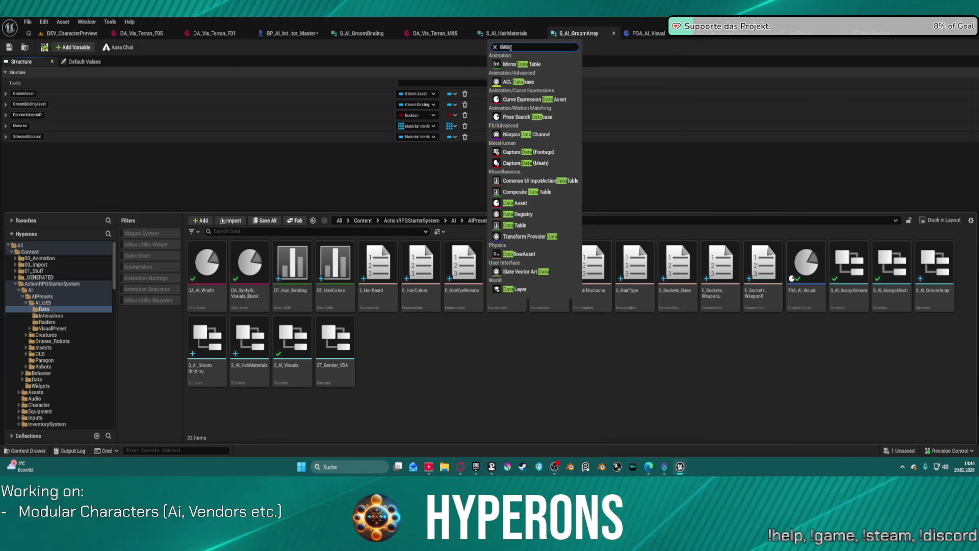
pyautogui.click(516, 225)
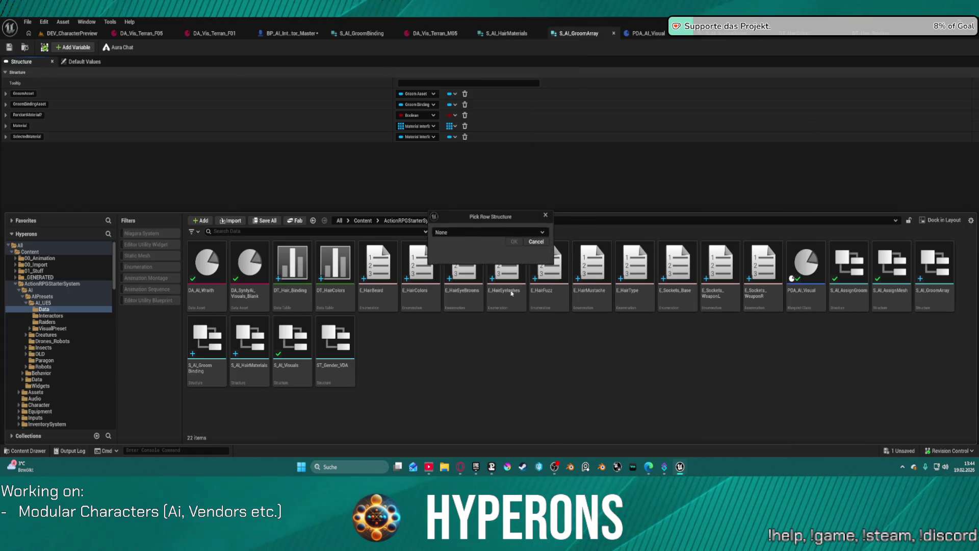
# Base the new table on S_AI_AssignGroom and name it DT_HairTypes
pyautogui.click(513, 232)
pyautogui.write('h')
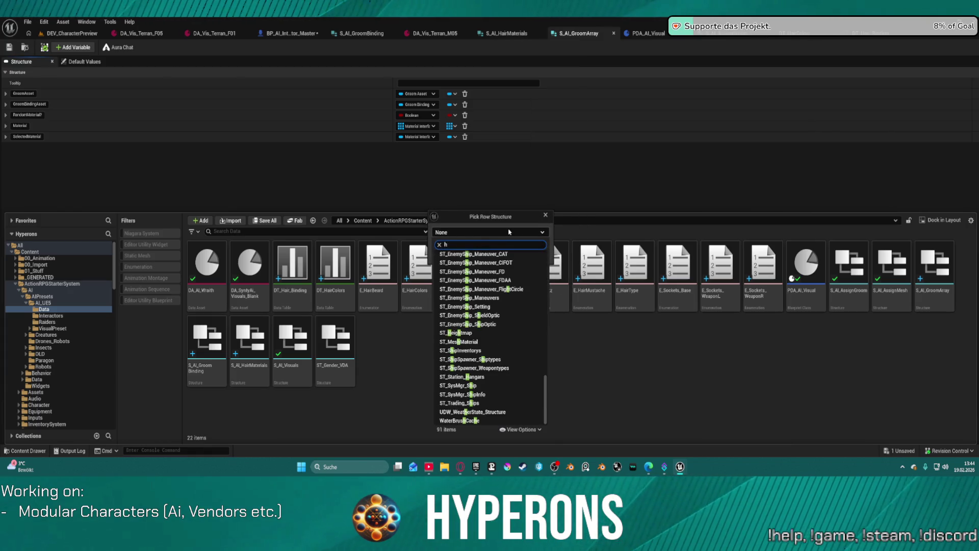
pyautogui.write('ai')
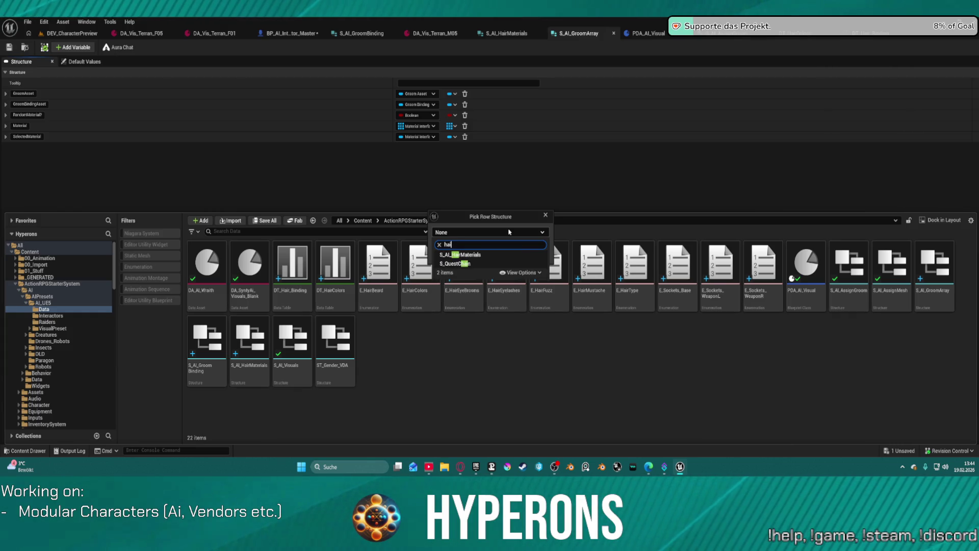
pyautogui.press('BackSpace')
pyautogui.press('BackSpace')
pyautogui.press('BackSpace')
pyautogui.write('ass')
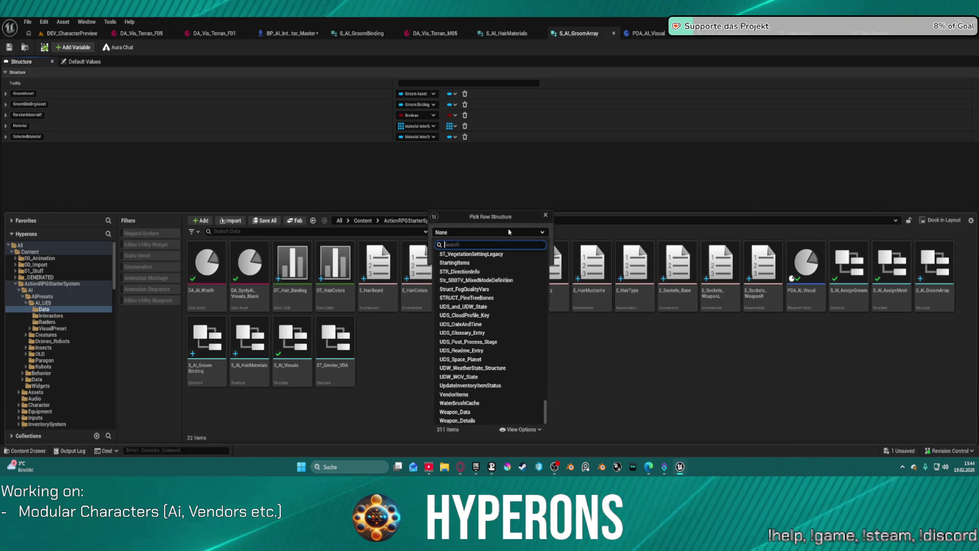
pyautogui.write('ign')
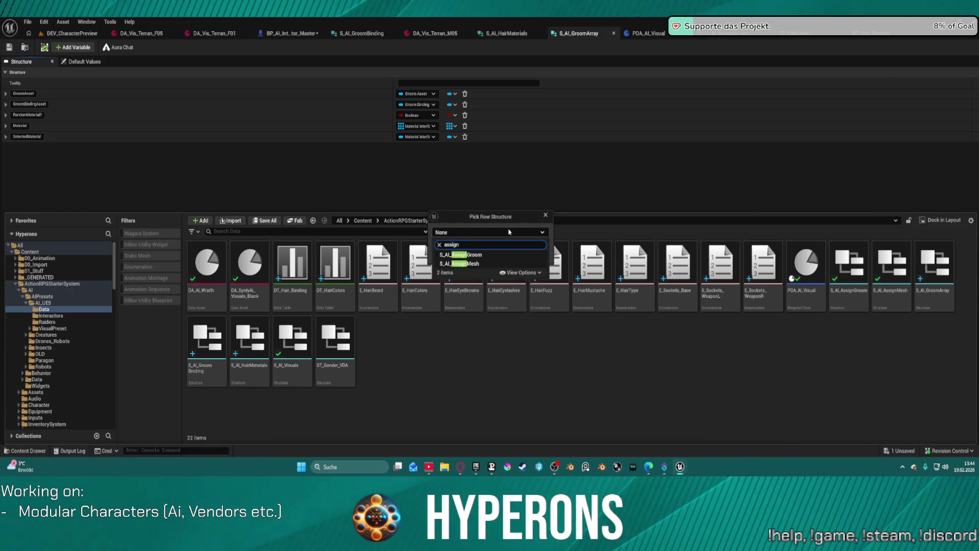
pyautogui.click(501, 258)
pyautogui.click(500, 256)
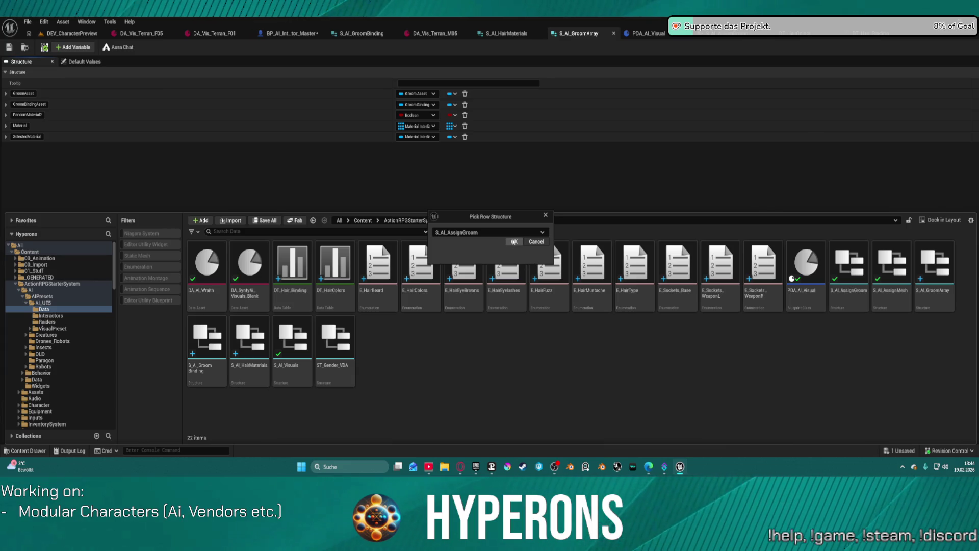
pyautogui.click(514, 243)
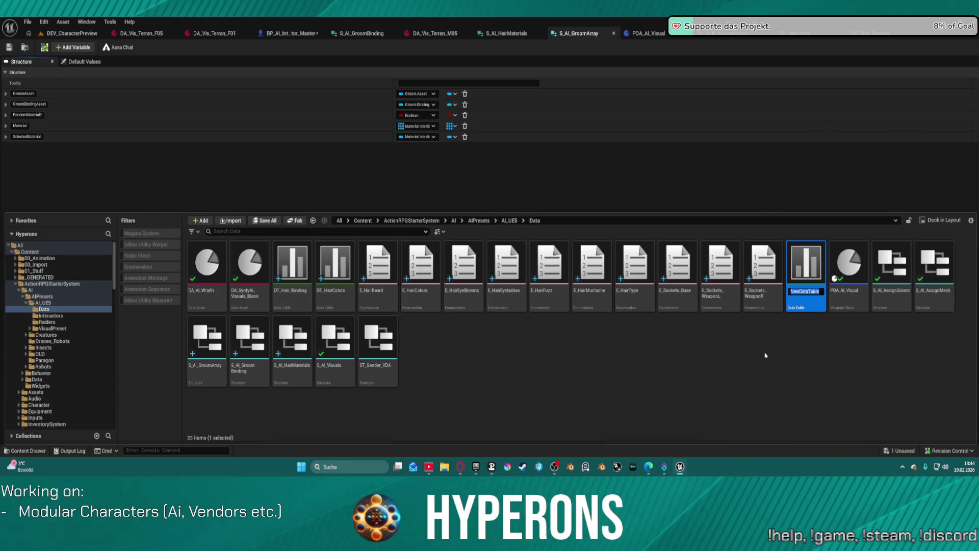
pyautogui.write('DT_')
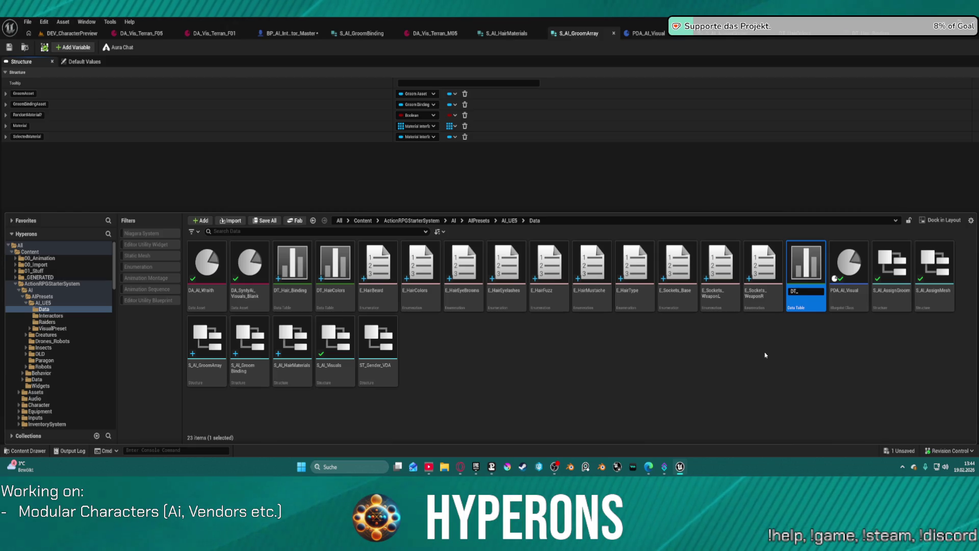
pyautogui.write('hair')
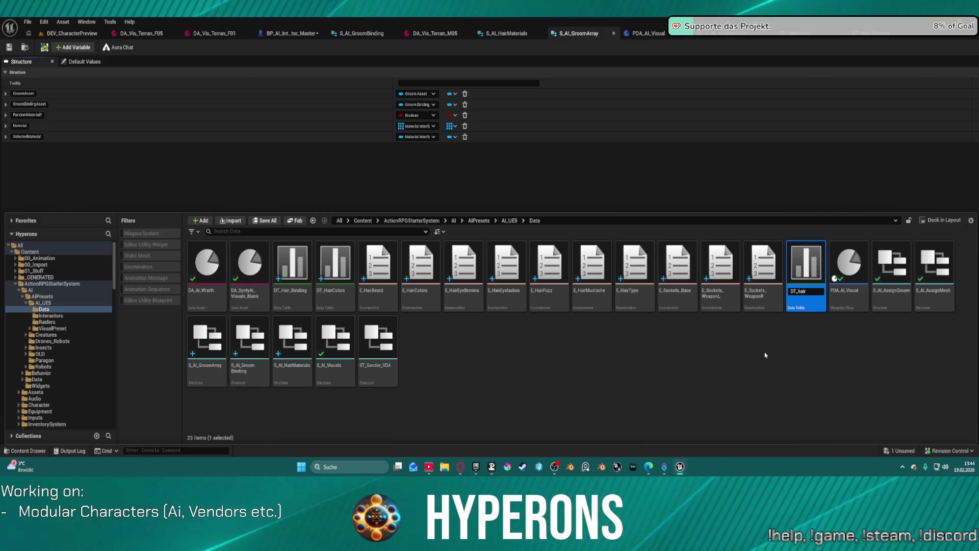
pyautogui.write('Ha')
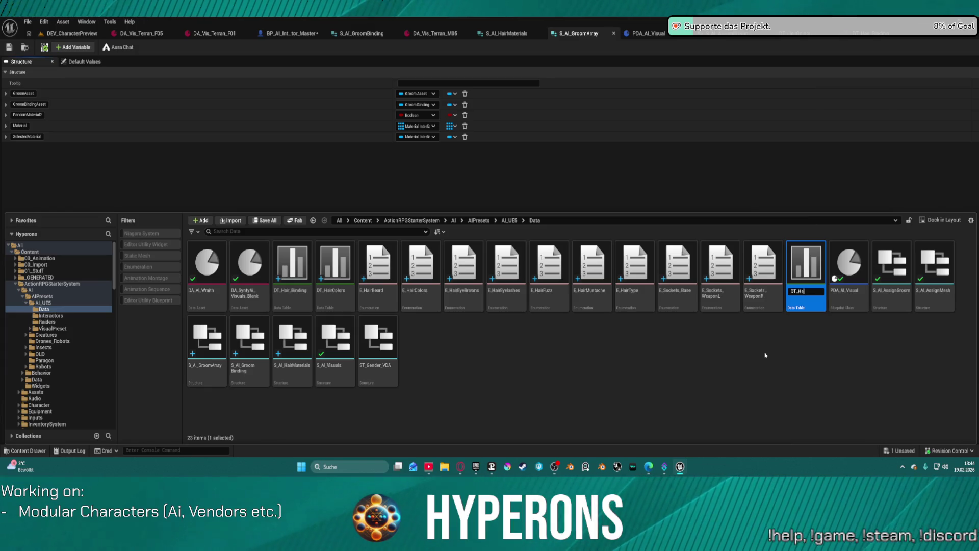
pyautogui.write('irTypes')
pyautogui.press('Return')
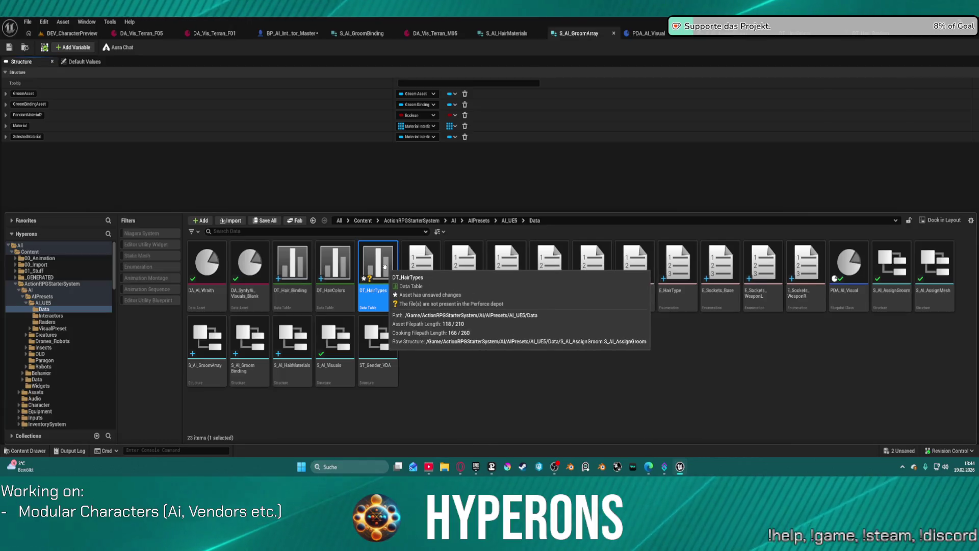
# Open DT_HairTypes and widen its row list, briefly checking the character preview level
pyautogui.doubleClick(385, 276)
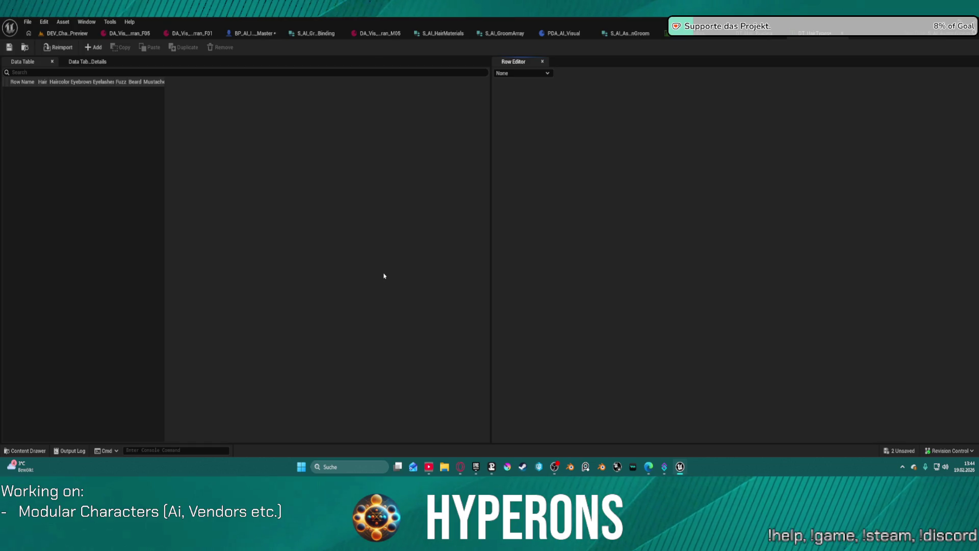
pyautogui.moveTo(163, 80); pyautogui.dragTo(269, 81)
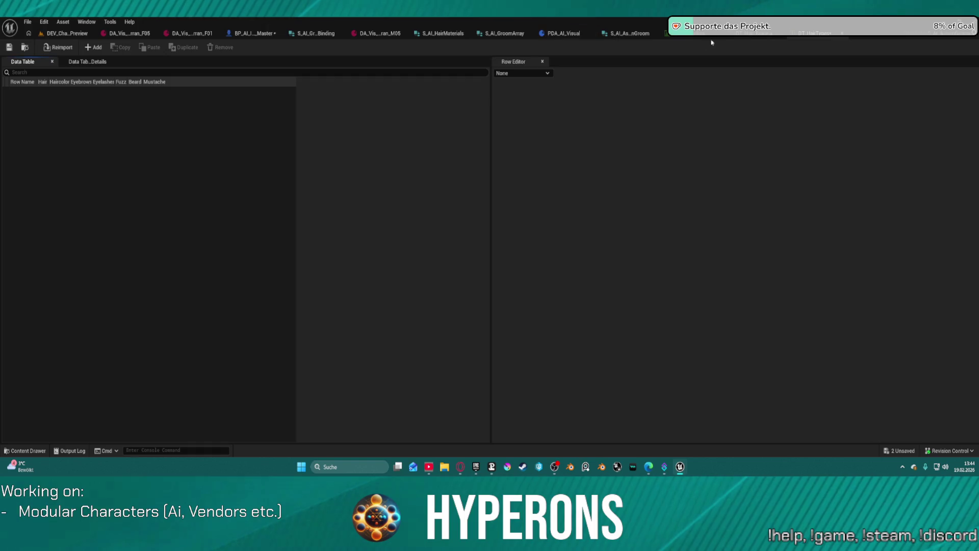
pyautogui.click(65, 33)
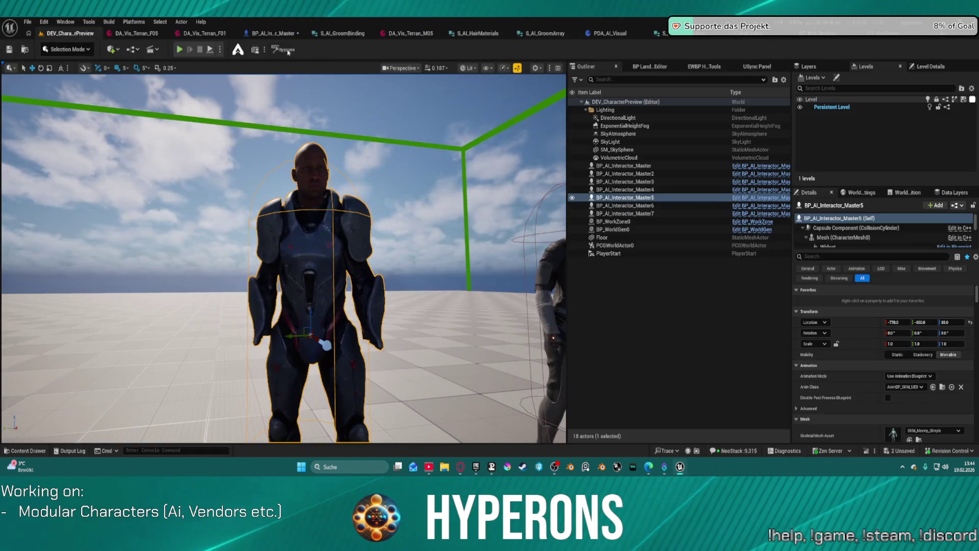
pyautogui.click(904, 36)
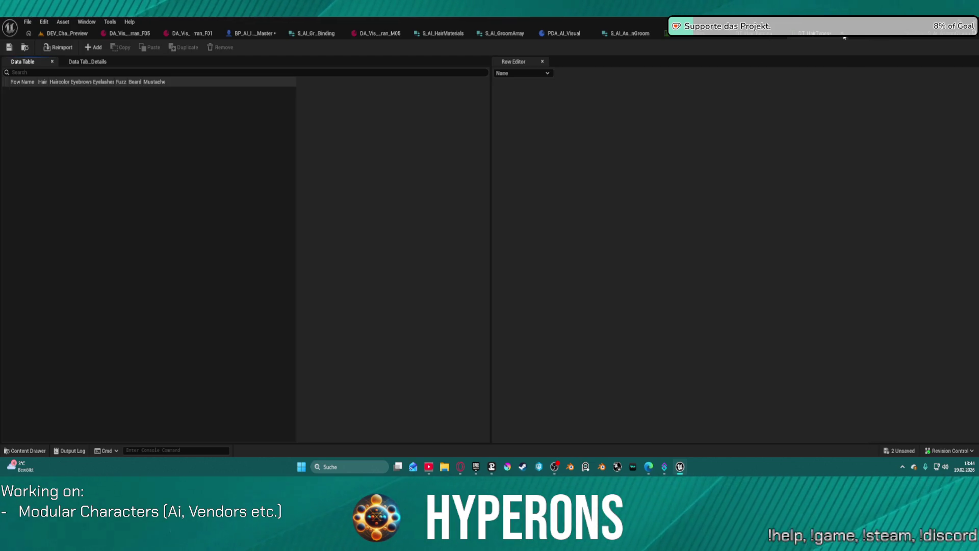
# Delete the DT_HairTypes data table from the Data folder
pyautogui.hotkey('ctrl', 'space')
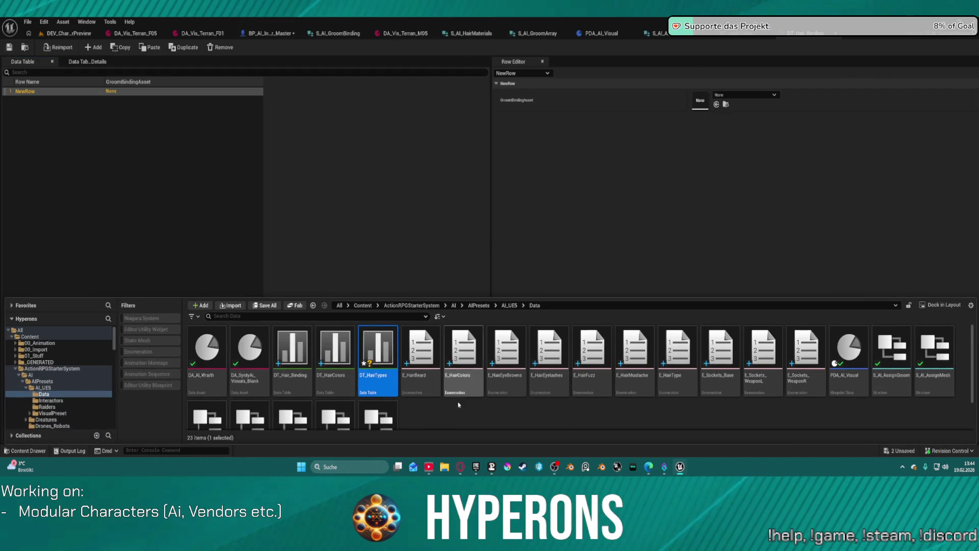
pyautogui.press('Delete')
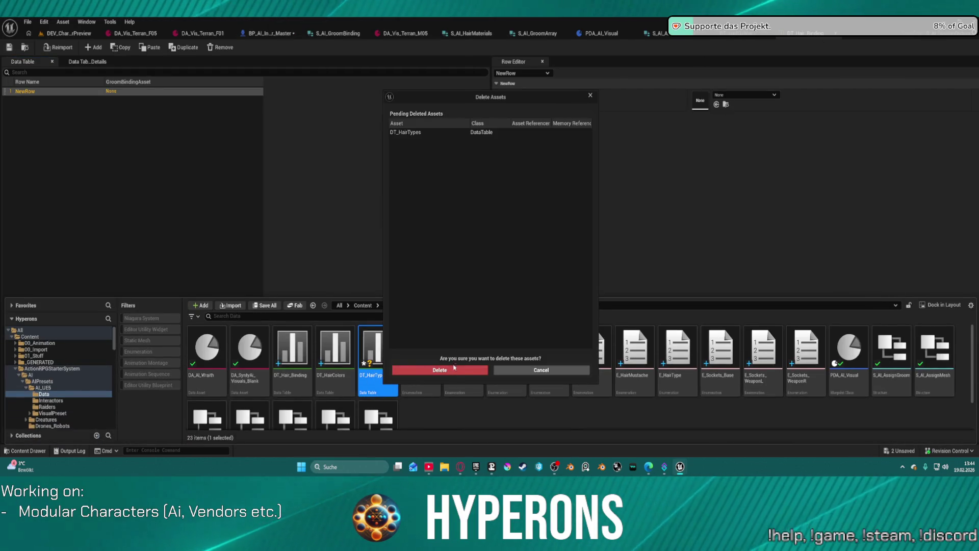
pyautogui.click(456, 370)
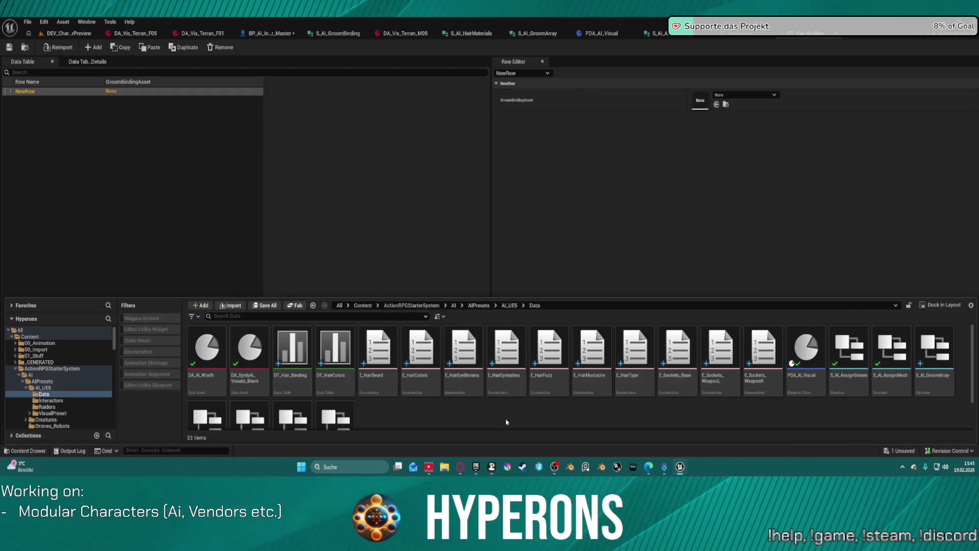
# Open the S_AI_GroomArray structure for editing
pyautogui.rightClick(503, 406)
pyautogui.moveTo(512, 389)
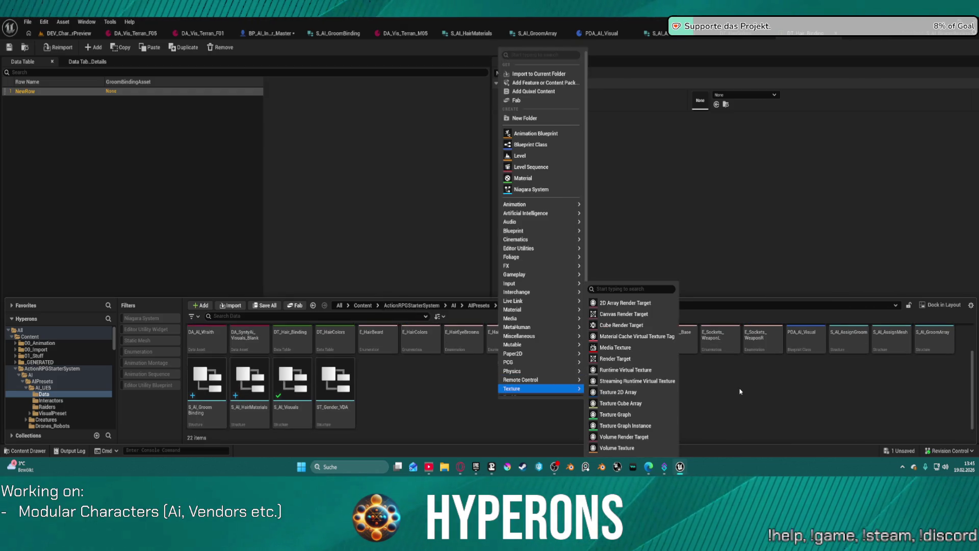
pyautogui.click(946, 377)
pyautogui.click(946, 377)
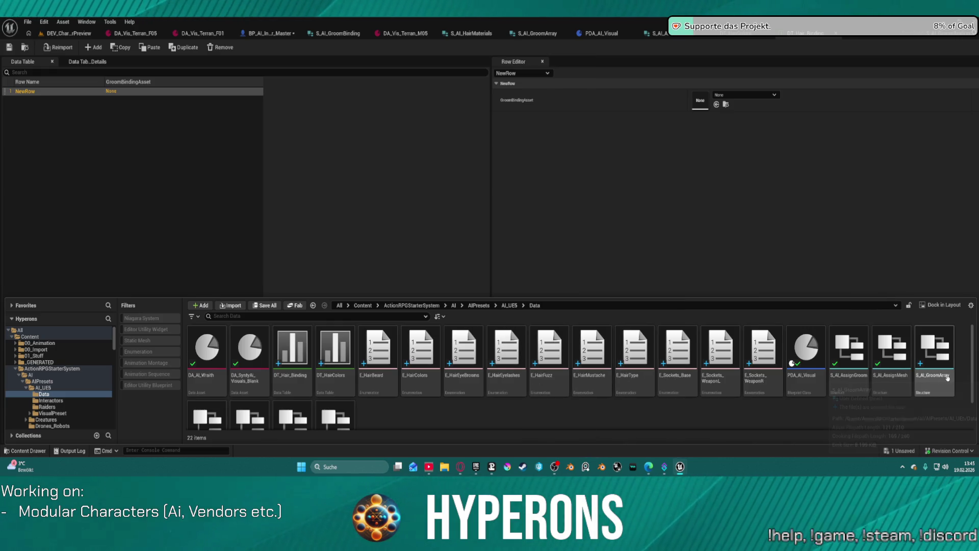
pyautogui.doubleClick(947, 378)
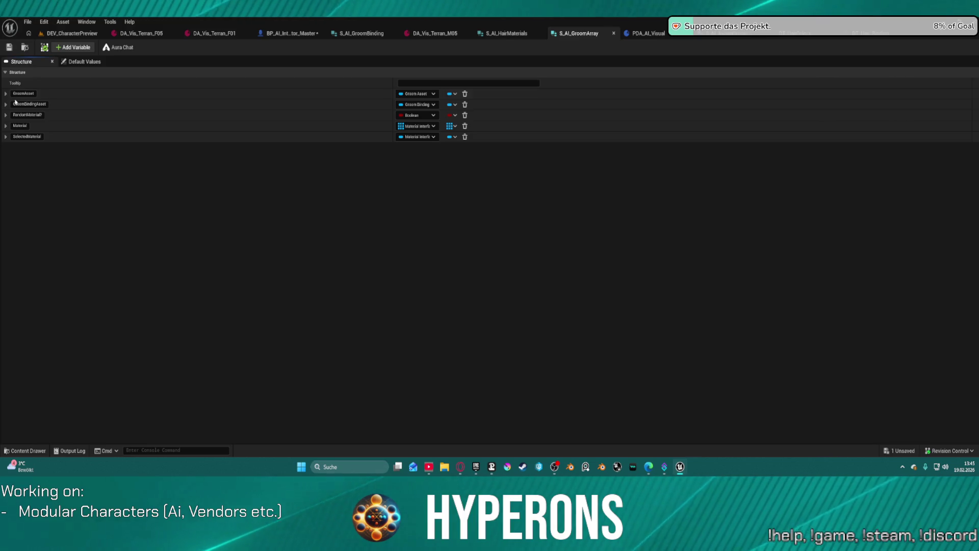
pyautogui.click(54, 37)
# Create a data table on the S_AI_AssignGroom structure in the Data folder, named DT_Hairtype
pyautogui.hotkey('ctrl', 'space')
pyautogui.rightClick(540, 383)
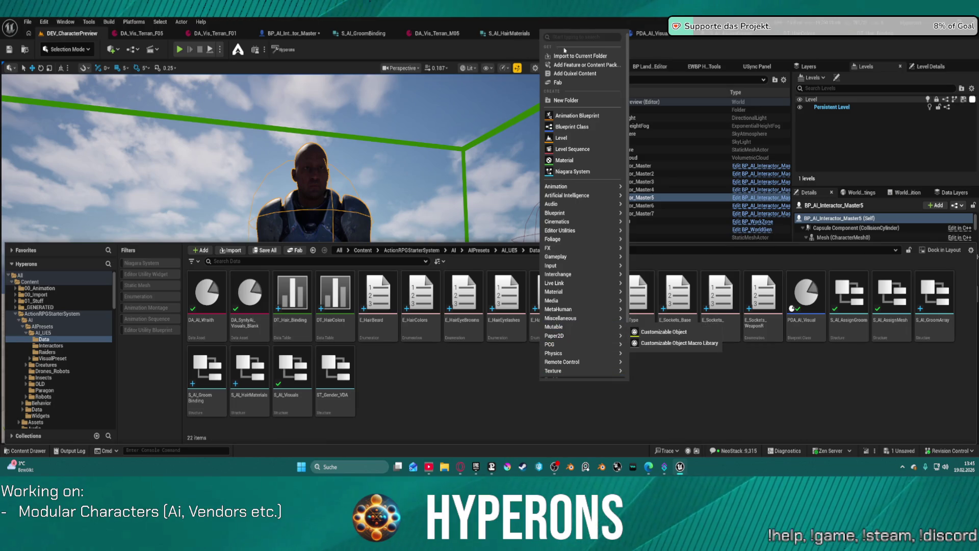
pyautogui.write('data')
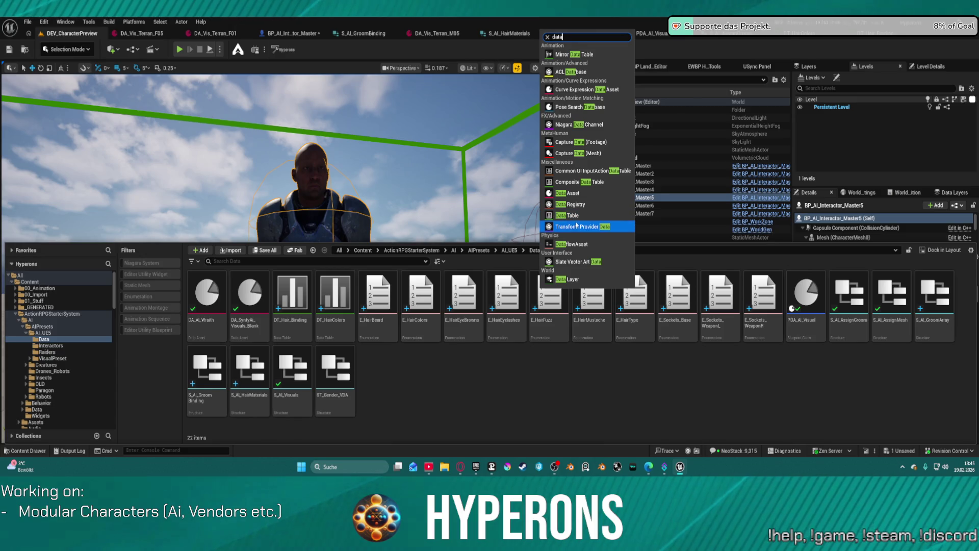
pyautogui.click(573, 219)
pyautogui.click(511, 233)
pyautogui.write('ass')
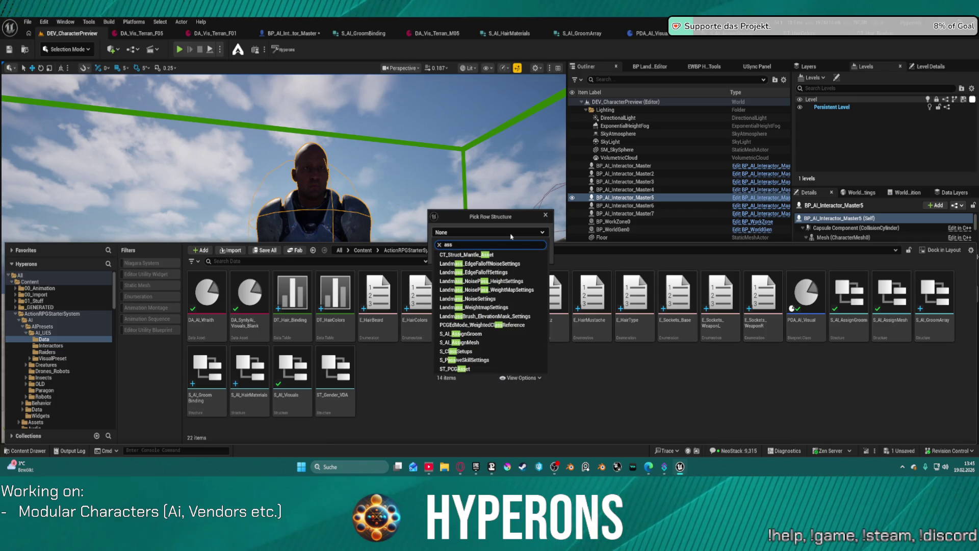
pyautogui.write(' gr')
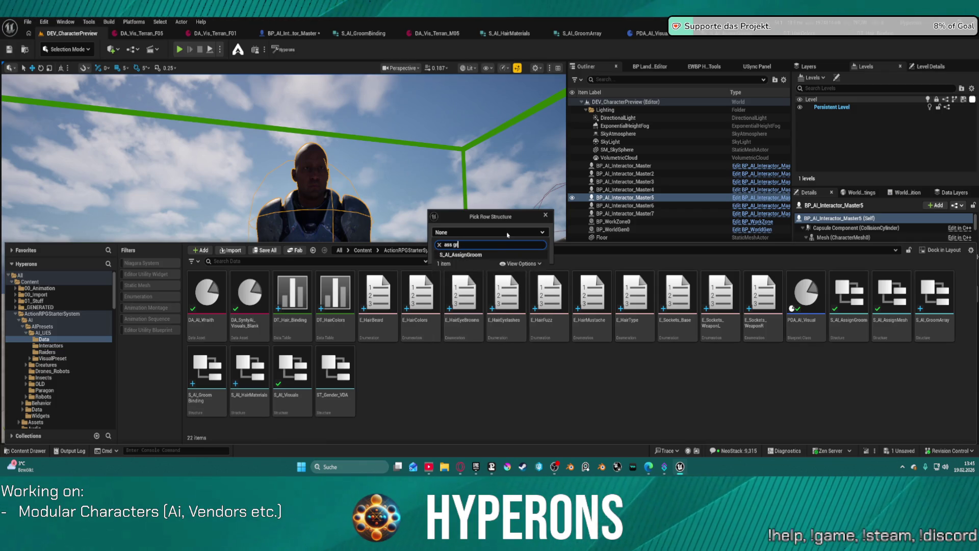
pyautogui.click(501, 257)
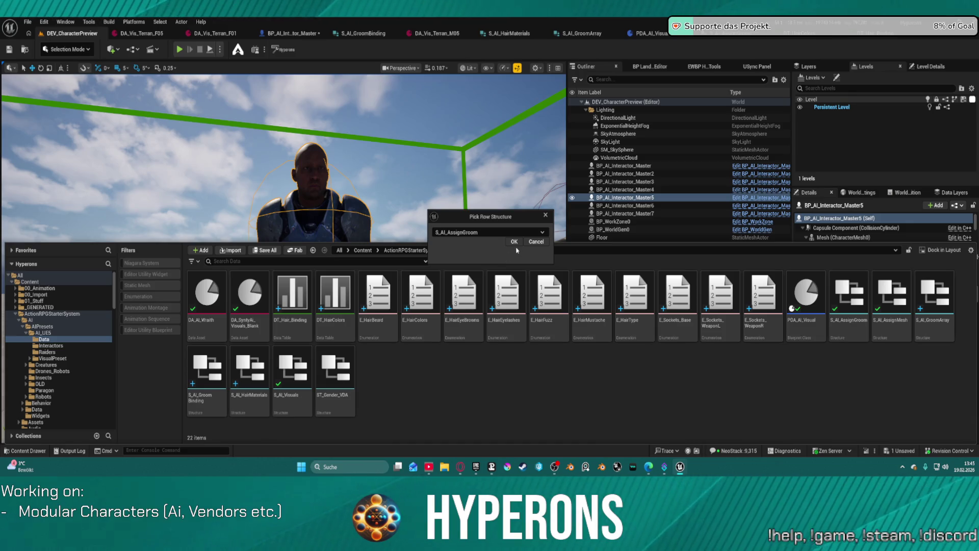
pyautogui.click(515, 242)
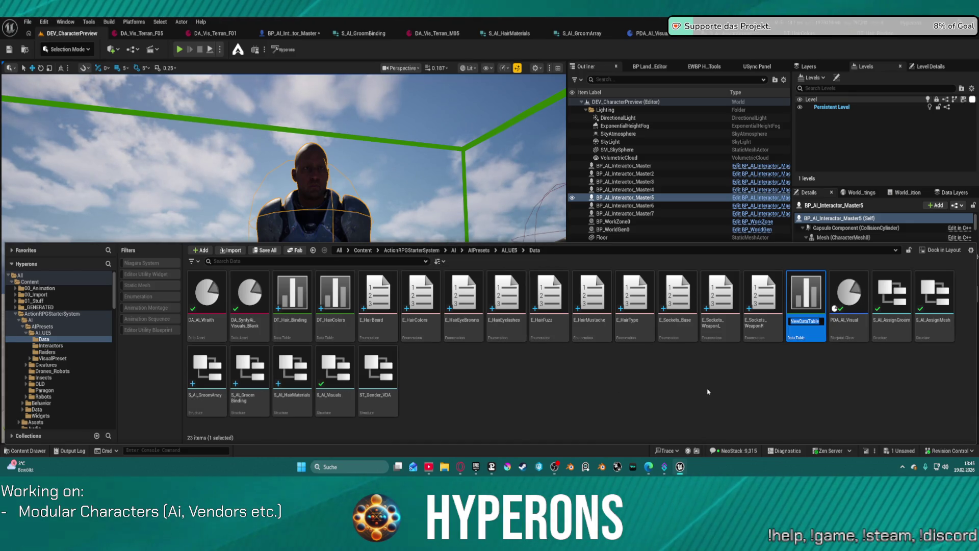
pyautogui.write('DT_H')
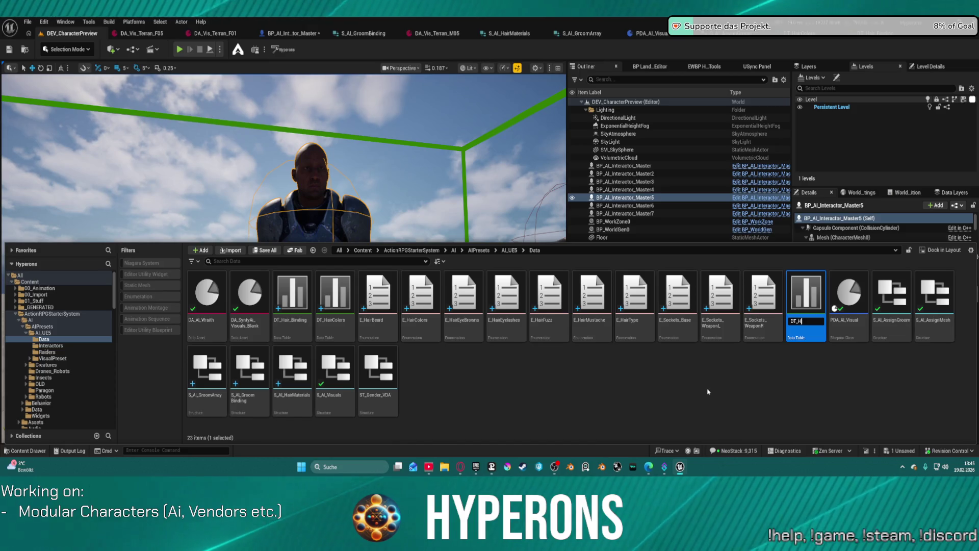
pyautogui.write('airtype')
pyautogui.press('Return')
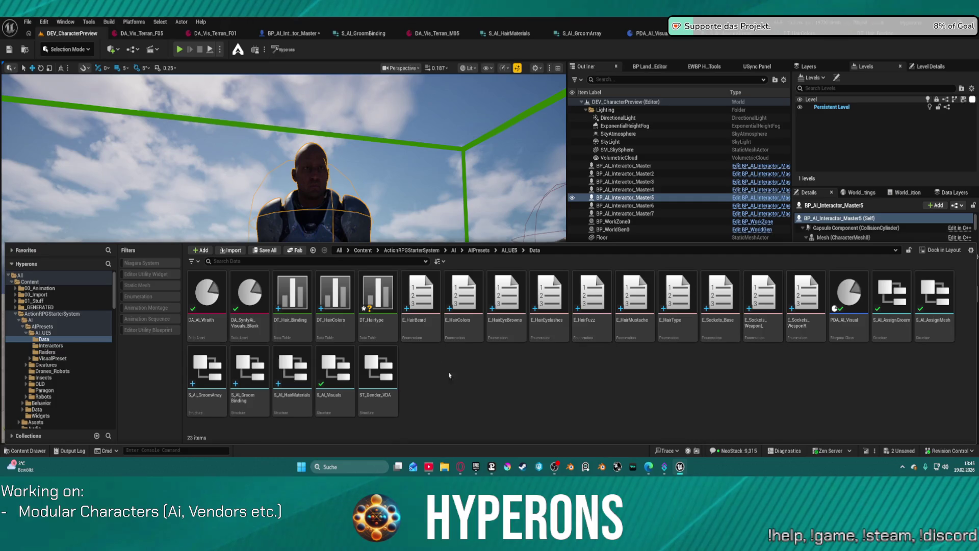
# Open DT_Hairtype, widen its Row Name, Hair and Mustache columns, and check the E_HairType entries
pyautogui.doubleClick(386, 298)
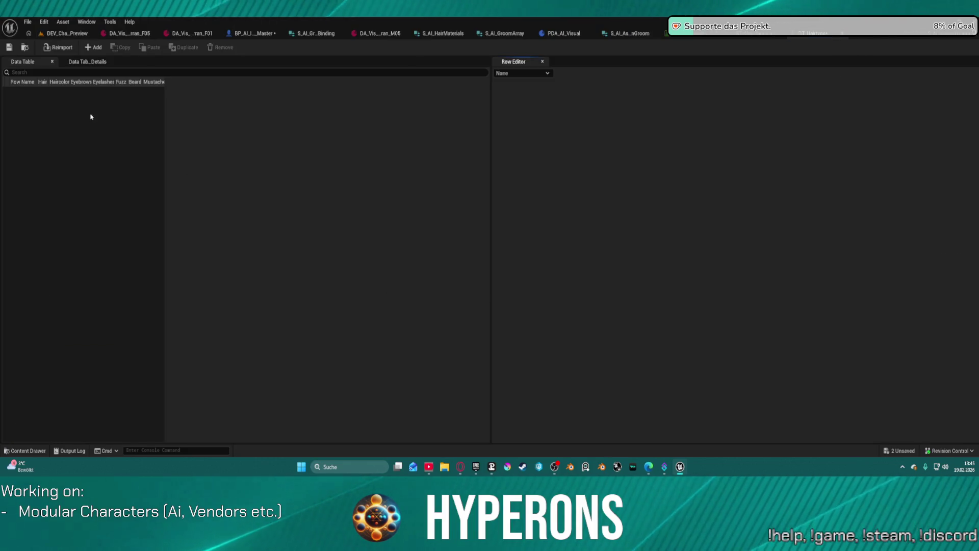
pyautogui.moveTo(37, 83); pyautogui.dragTo(77, 83)
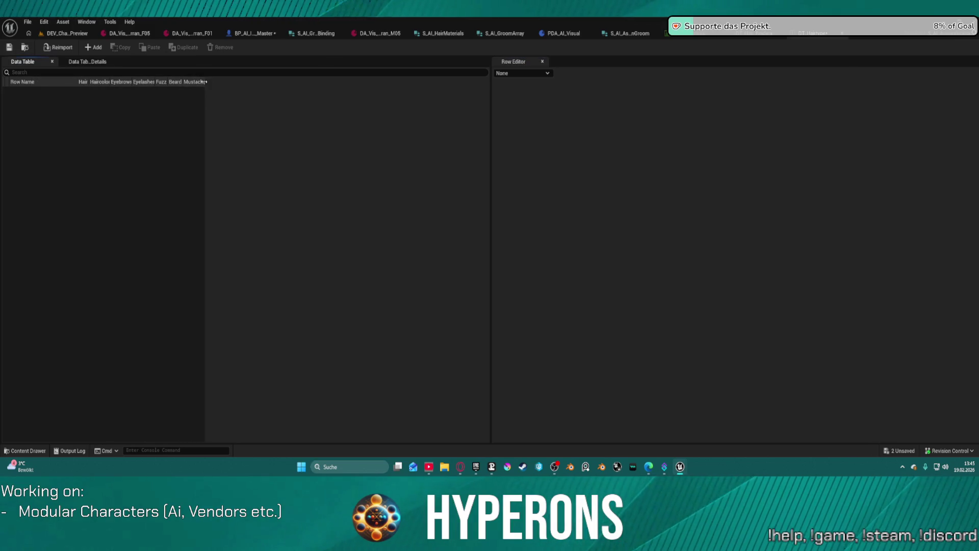
pyautogui.moveTo(203, 82); pyautogui.dragTo(266, 82)
pyautogui.moveTo(91, 83); pyautogui.dragTo(104, 82)
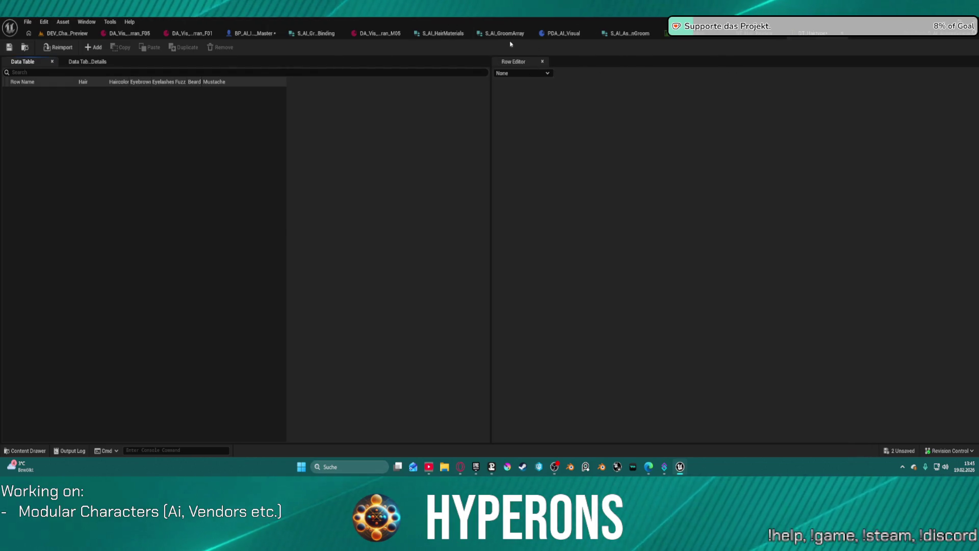
pyautogui.hotkey('ctrl', 'space')
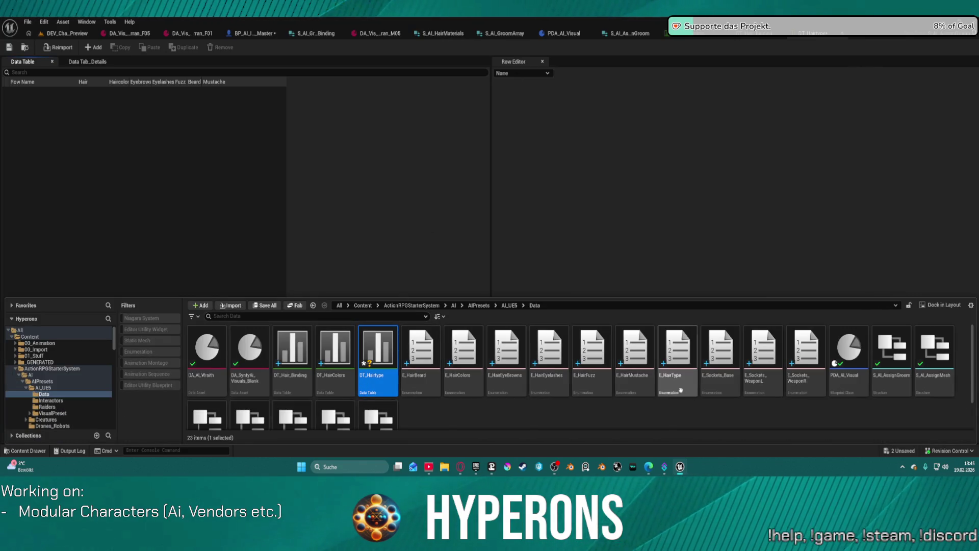
pyautogui.doubleClick(693, 384)
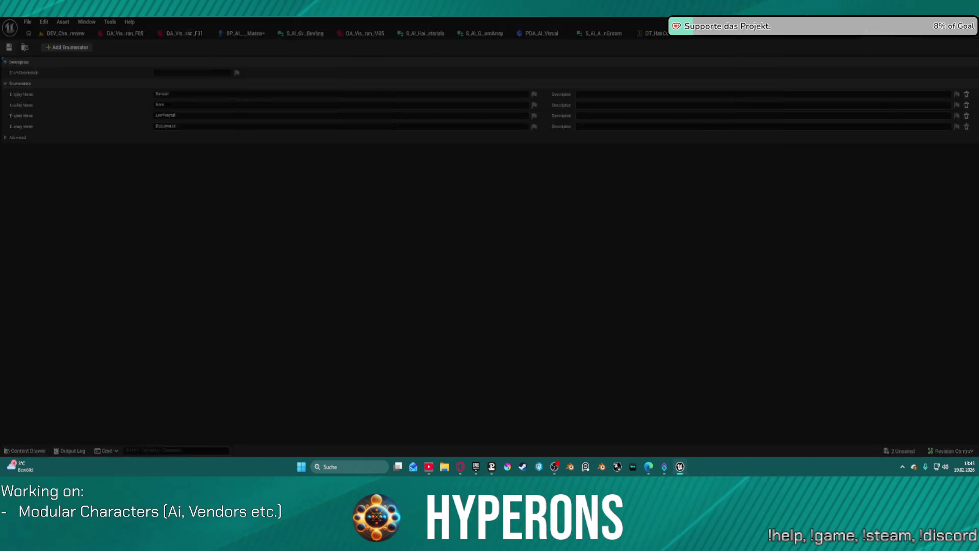
pyautogui.click(821, 33)
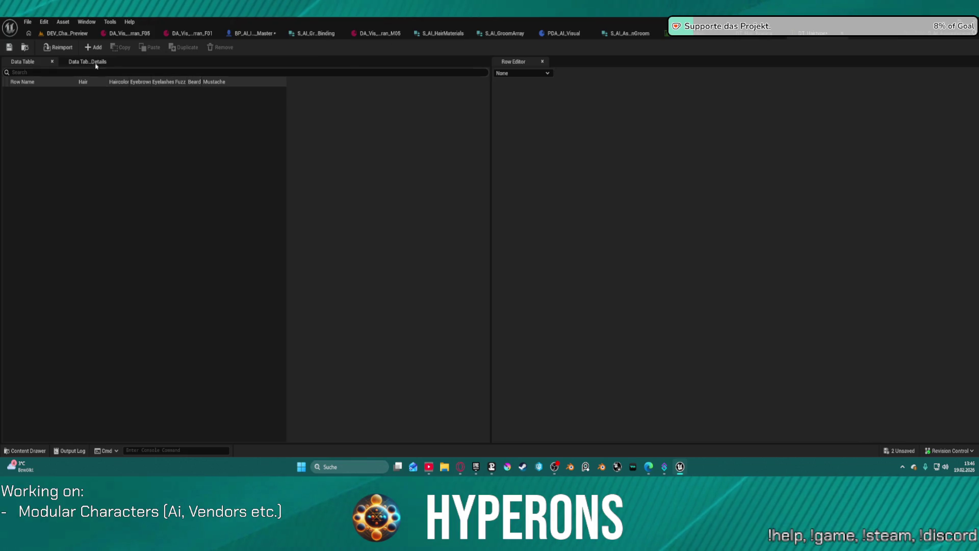
# Add a row named LowPonytail to DT_Hairtype
pyautogui.click(93, 47)
pyautogui.doubleClick(28, 92)
pyautogui.write('LowPonytail')
pyautogui.press('Return')
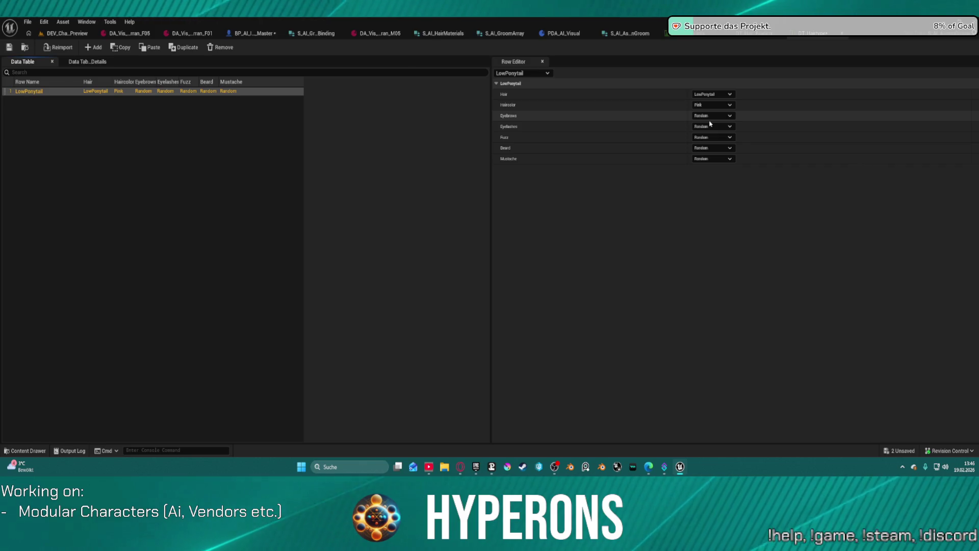
# Compare the LowPonytail row with the S_AI_AssignGroom and S_AI_GroomArray structure fields
pyautogui.click(634, 34)
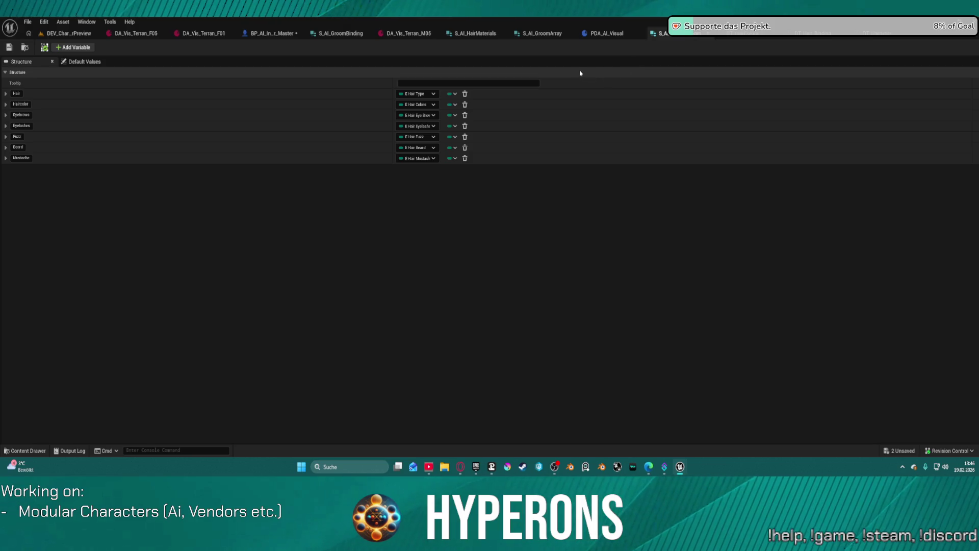
pyautogui.click(542, 35)
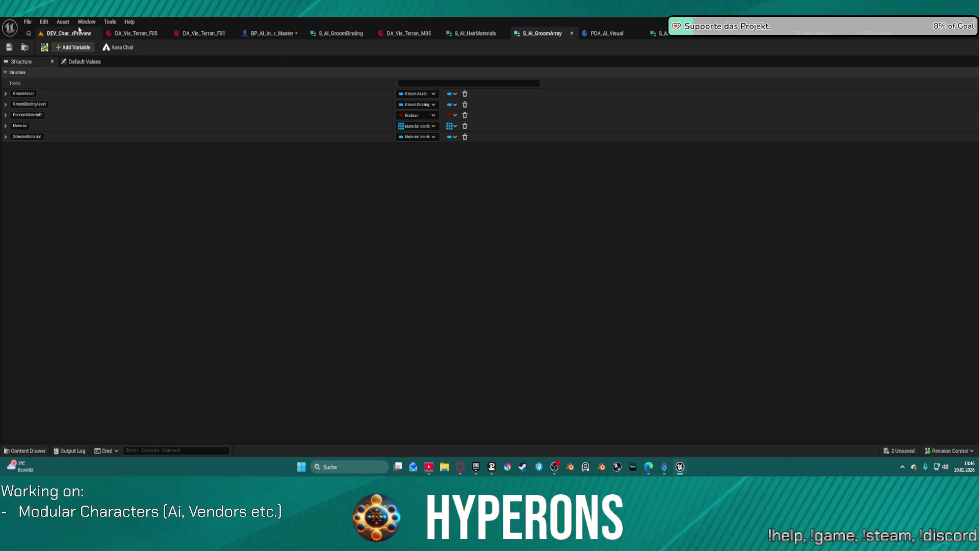
pyautogui.click(851, 32)
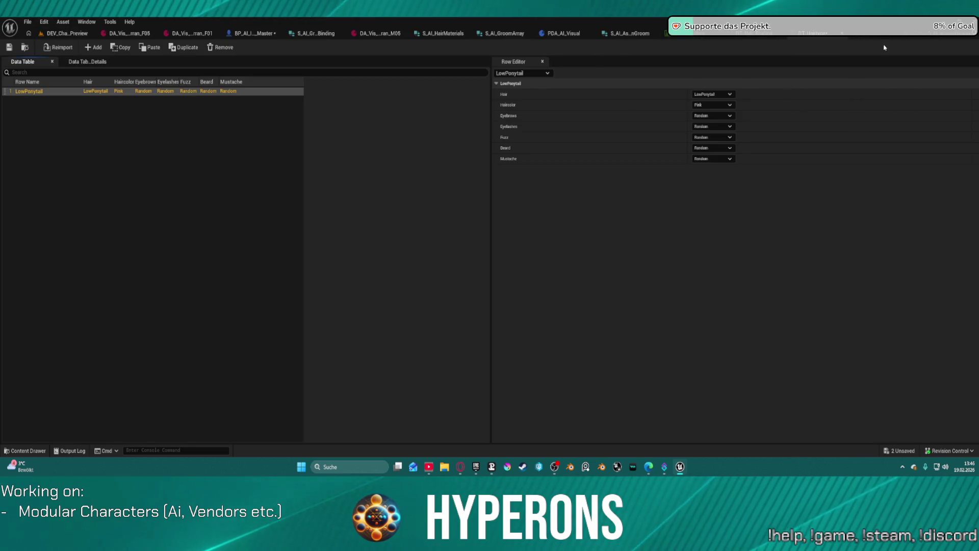
pyautogui.click(845, 33)
# Delete the old DT_Hairtype data table from the AI_UE5 Data folder
pyautogui.hotkey('ctrl', 'space')
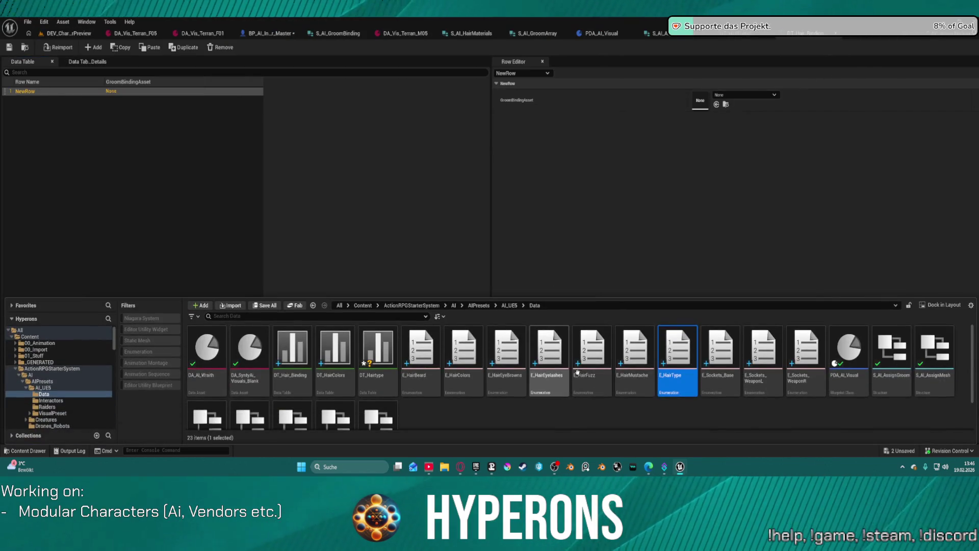
pyautogui.click(377, 357)
pyautogui.press('Delete')
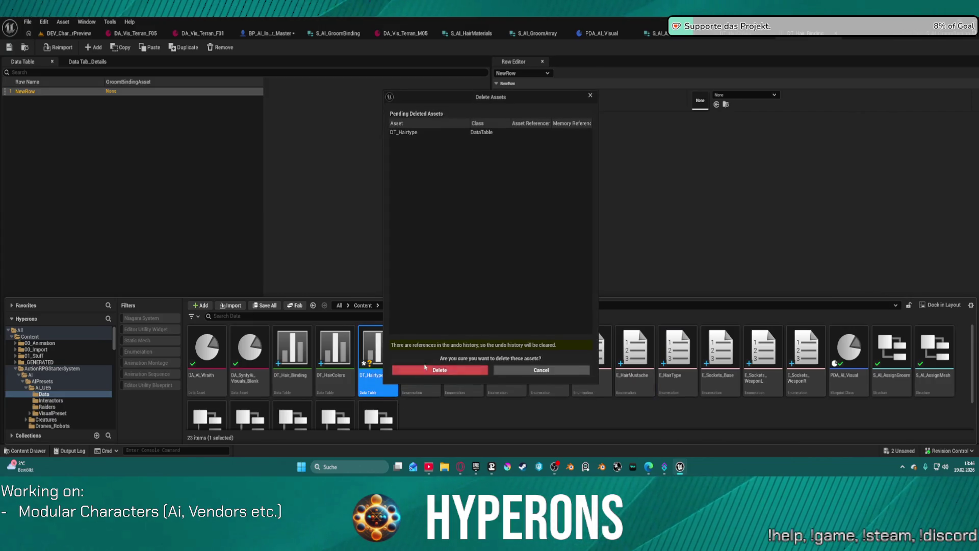
pyautogui.click(431, 373)
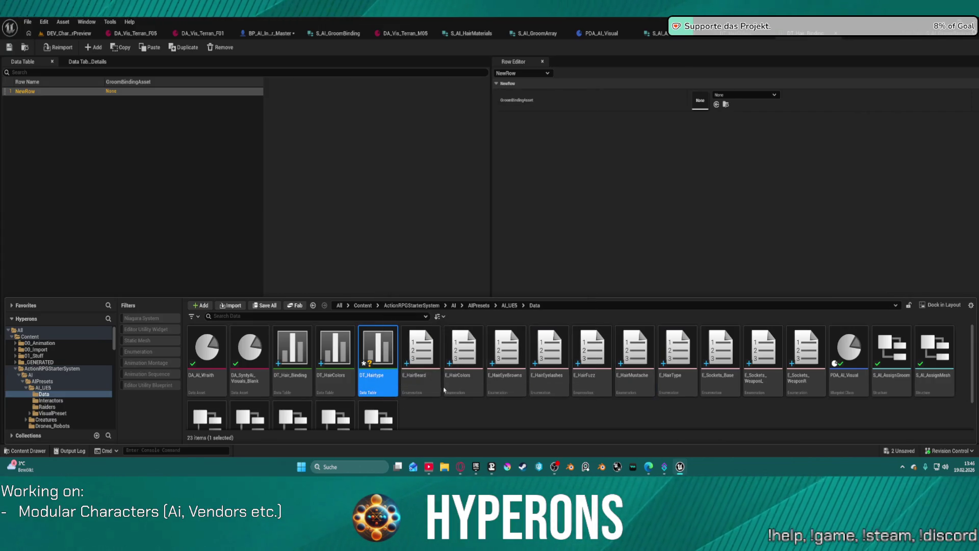
# Create a new Data Table named DT_HairType using the S_AI_GroomArray row structure
pyautogui.rightClick(482, 420)
pyautogui.write('data table')
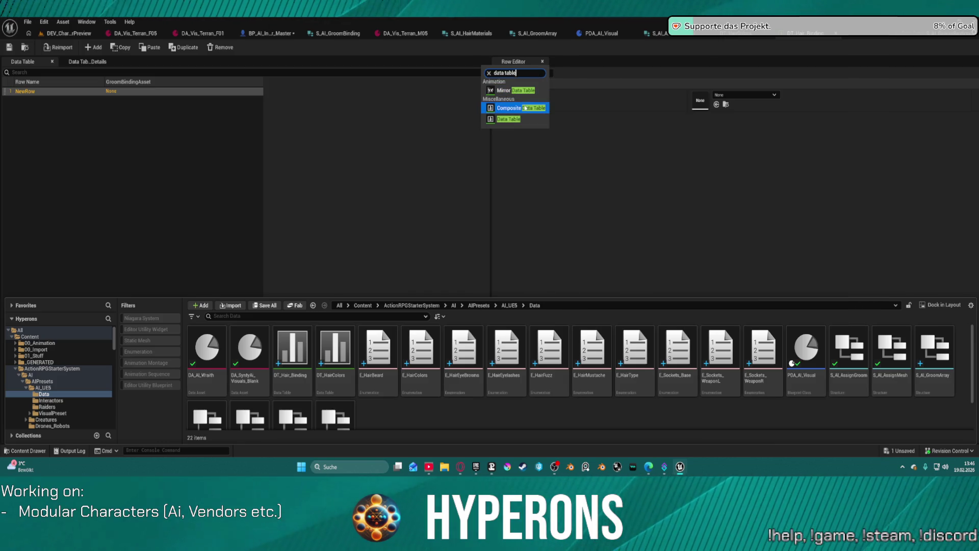
pyautogui.click(518, 119)
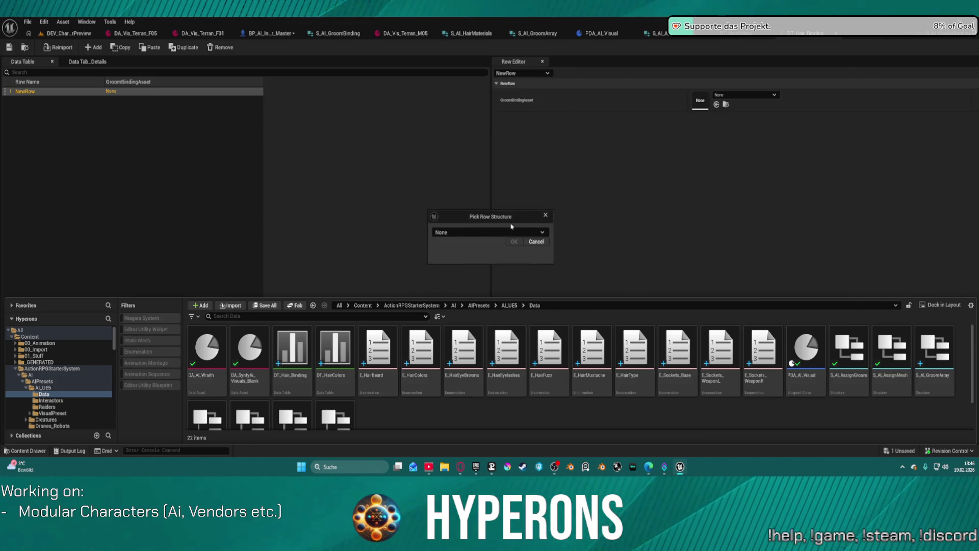
pyautogui.click(514, 231)
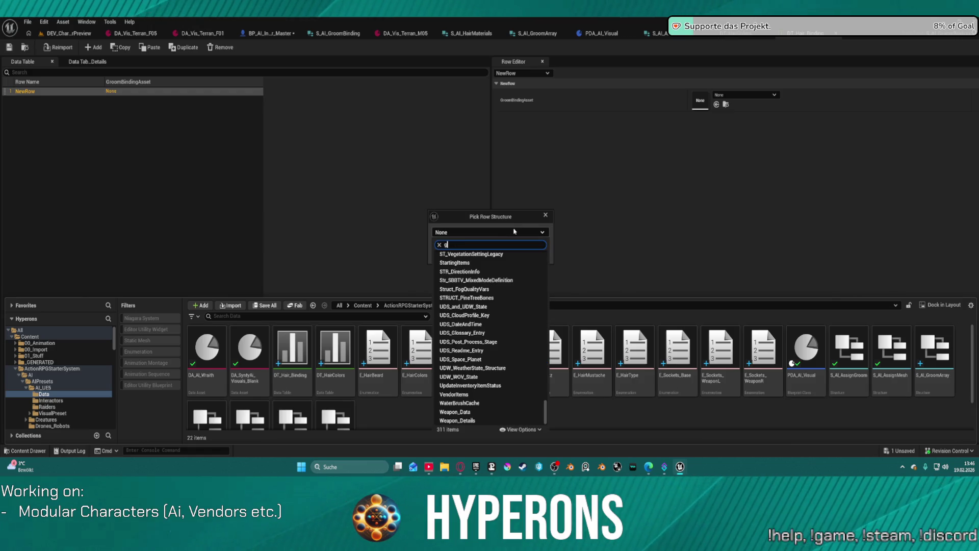
pyautogui.write('room')
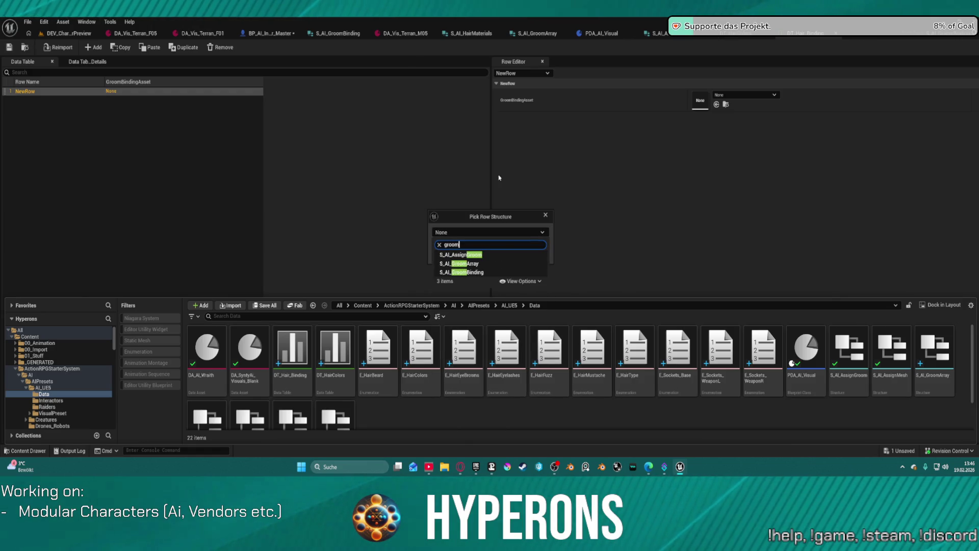
pyautogui.click(480, 263)
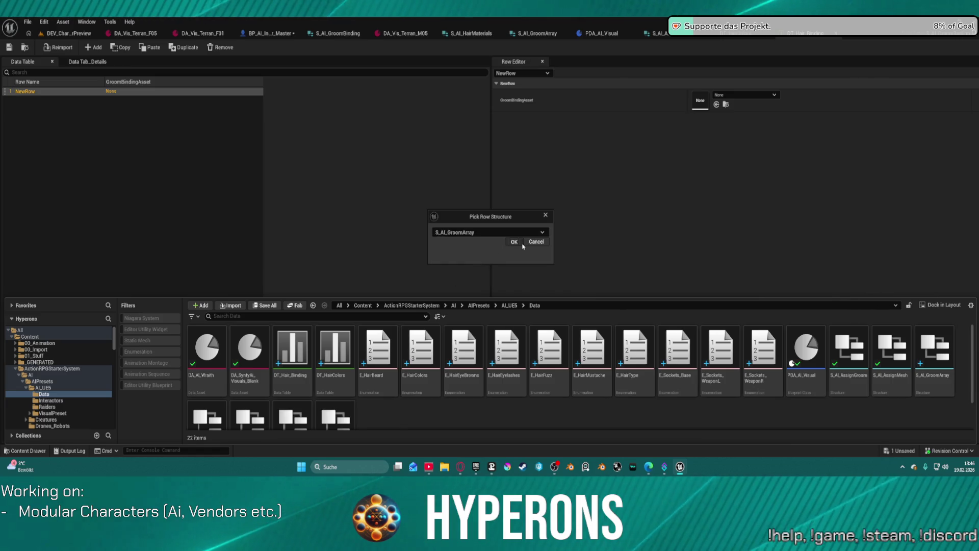
pyautogui.click(514, 241)
pyautogui.write('DT_HairType')
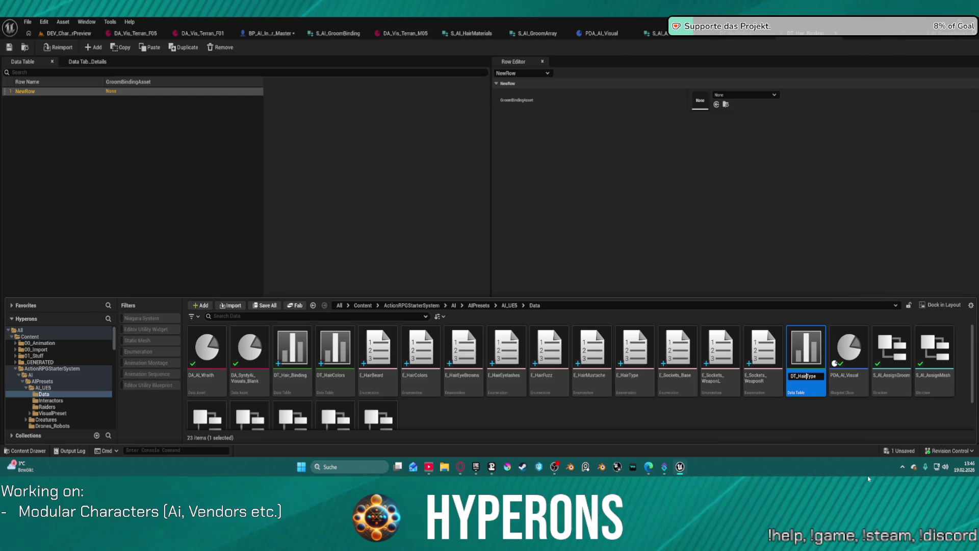
pyautogui.press('Return')
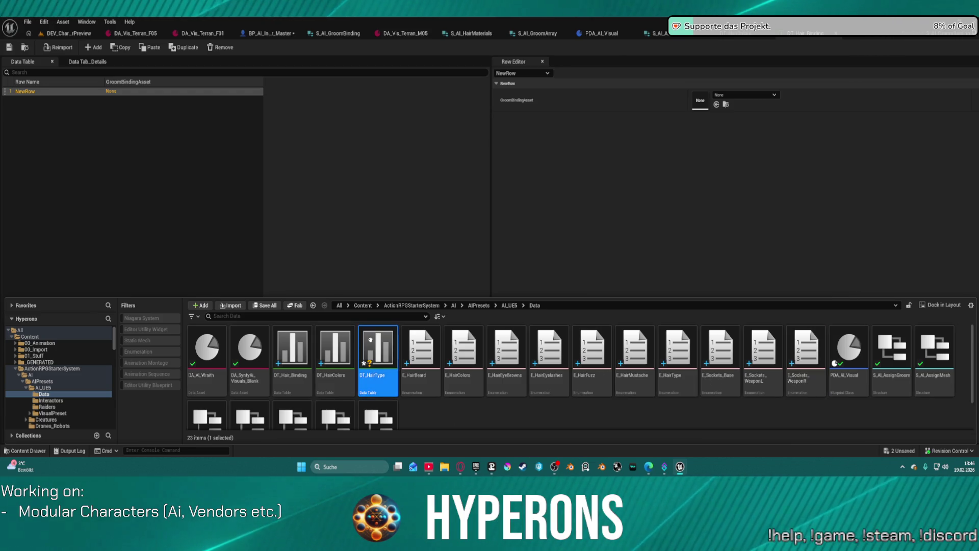
# Add two rows to DT_HairType named LowPonytail and BobLayered
pyautogui.doubleClick(371, 339)
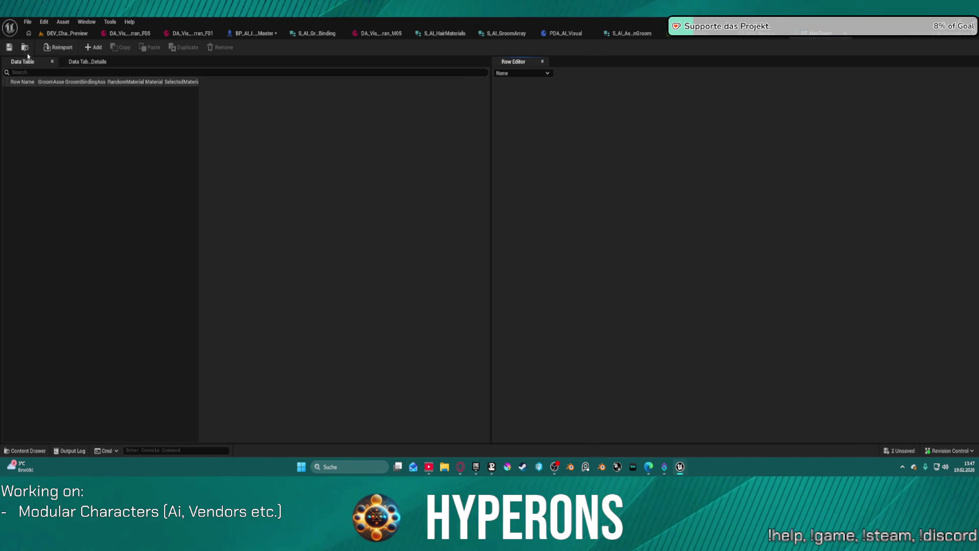
pyautogui.click(93, 47)
pyautogui.doubleClick(24, 93)
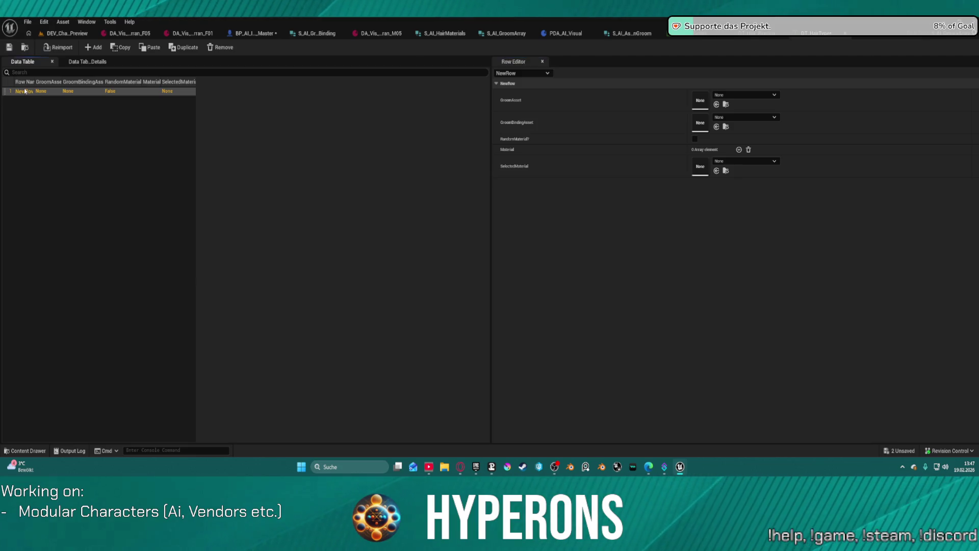
pyautogui.write('LowPonytail')
pyautogui.press('Return')
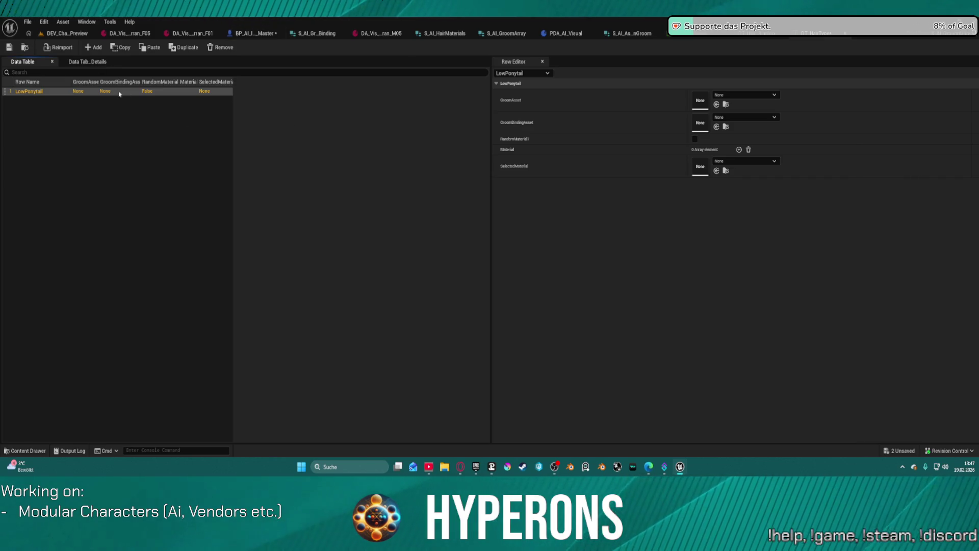
pyautogui.click(93, 47)
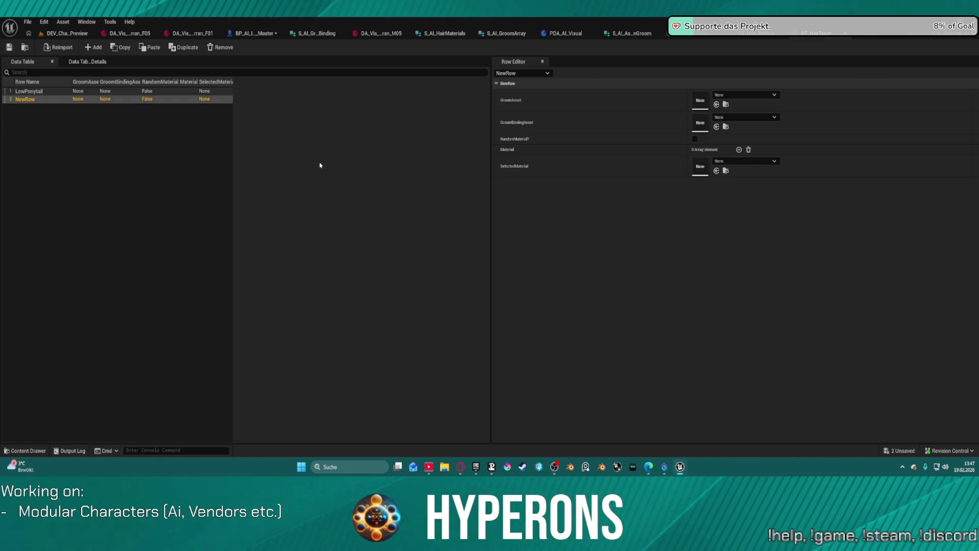
pyautogui.doubleClick(25, 100)
pyautogui.write('BobLayered')
pyautogui.press('Return')
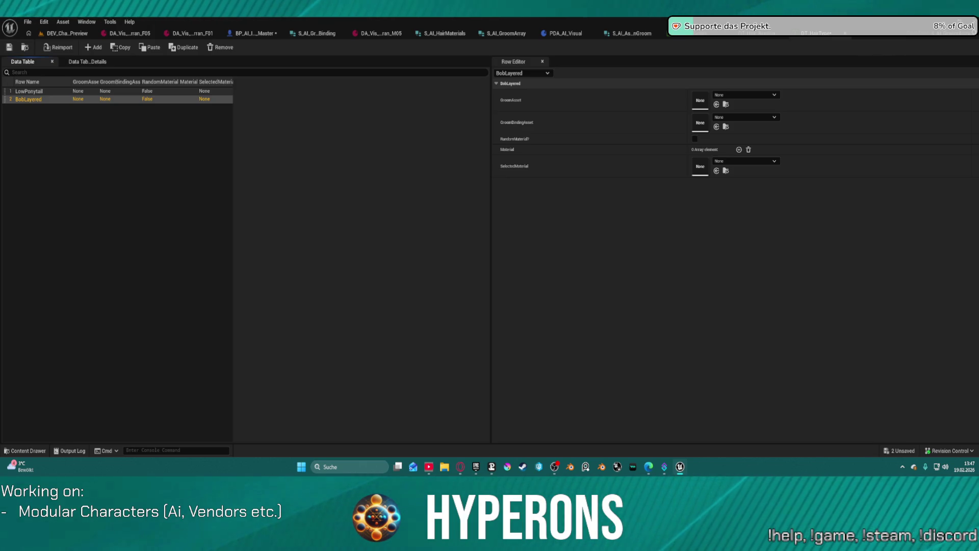
pyautogui.click(851, 33)
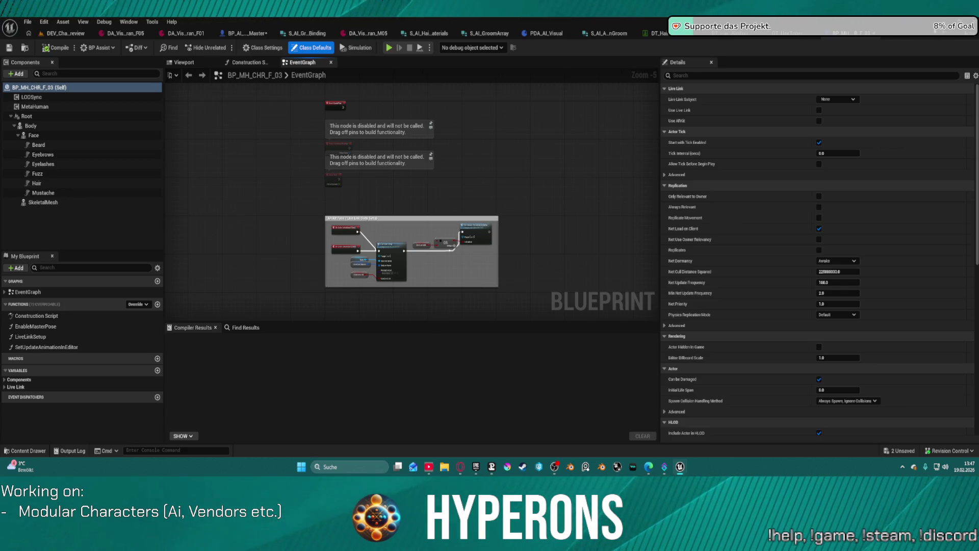
pyautogui.click(788, 34)
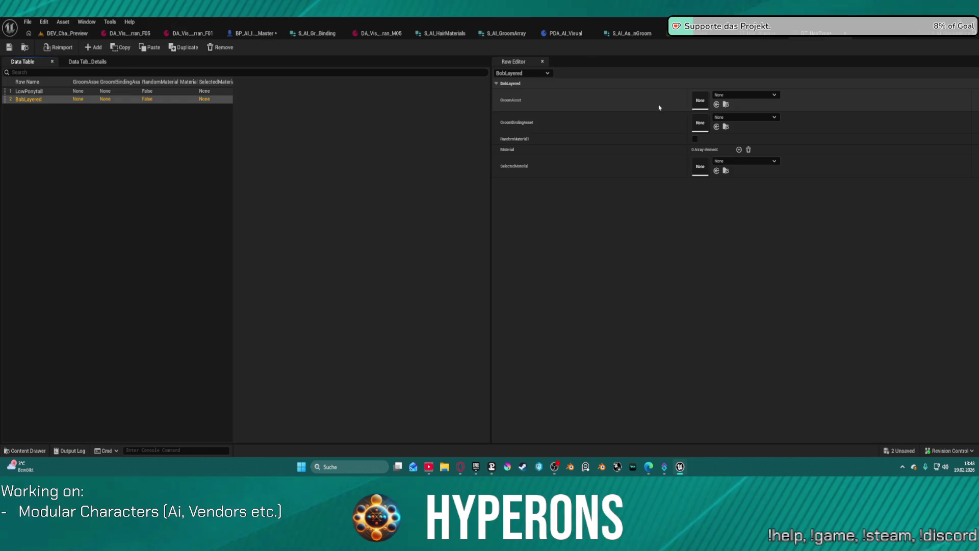
# Set the BobLayered and LowPonytail groom assets to Hair_S_BobLayered and Hair_S_LowPonytail
pyautogui.hotkey('ctrl', 'v')
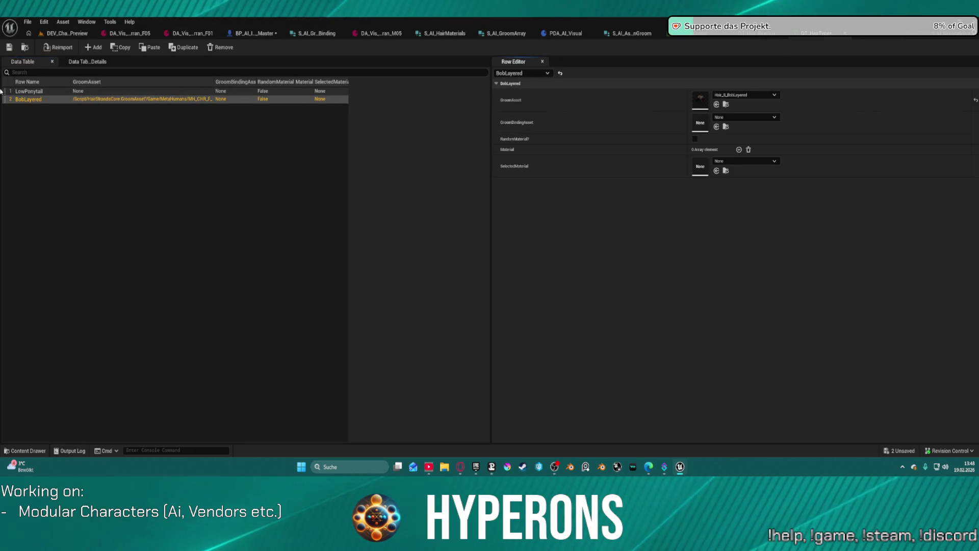
pyautogui.click(28, 91)
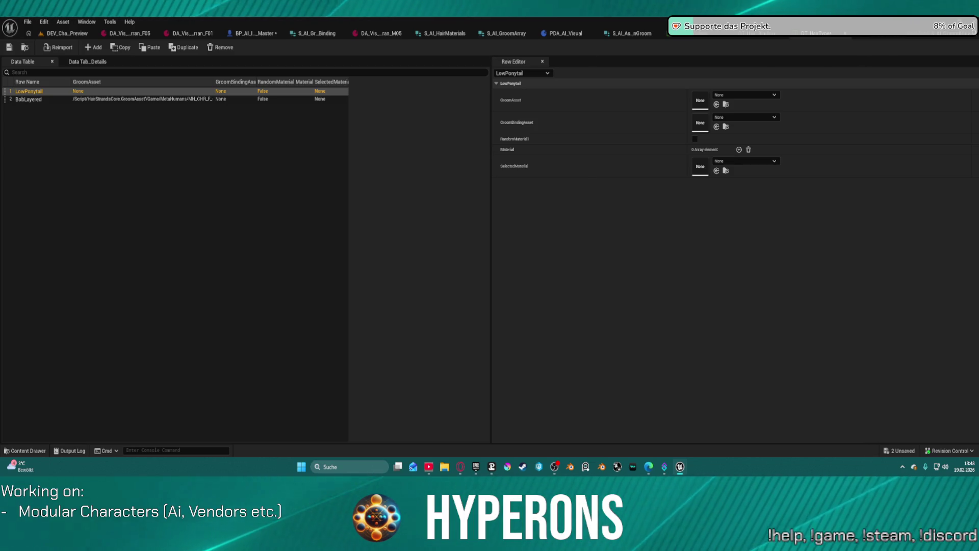
pyautogui.hotkey('ctrl', 'v')
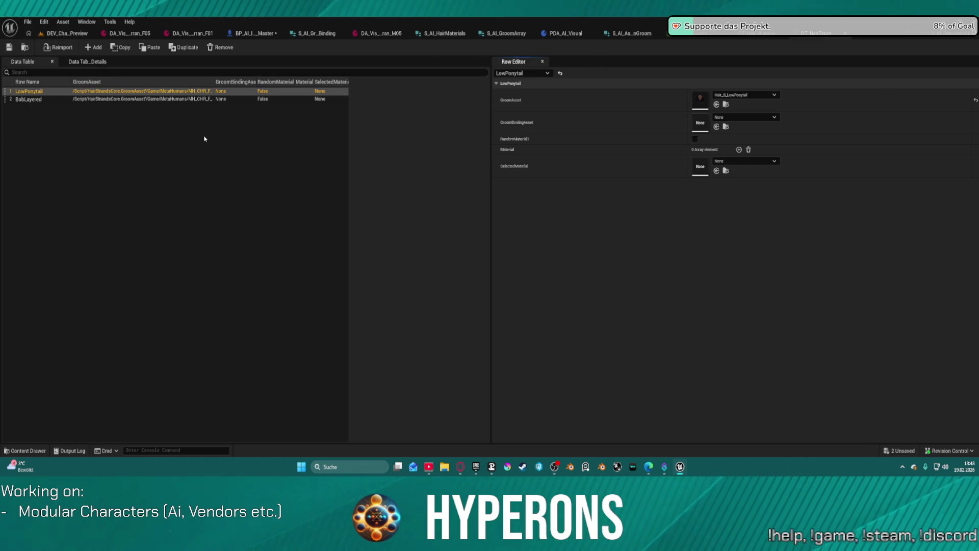
pyautogui.moveTo(255, 85); pyautogui.dragTo(305, 85)
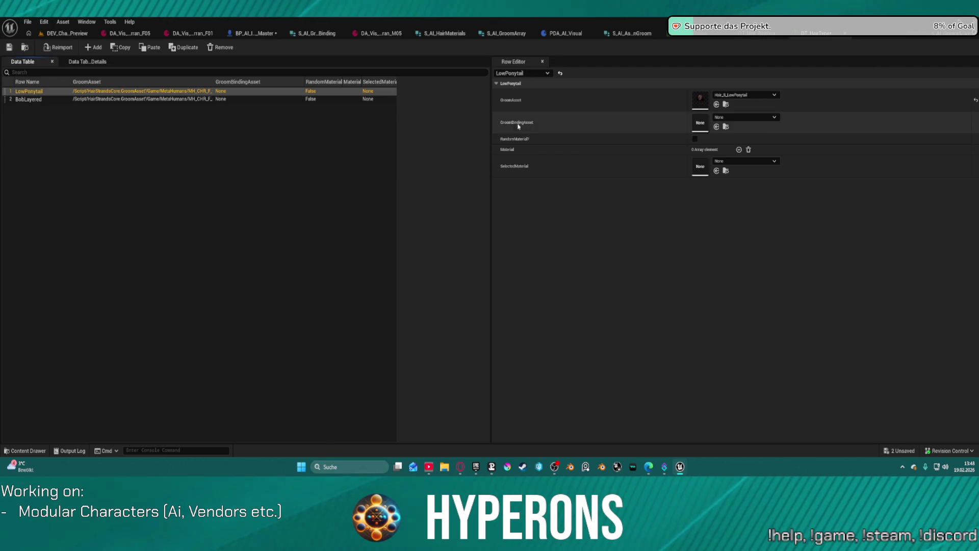
# Save the DT_HairType data table and all other unsaved assets
pyautogui.click(627, 126)
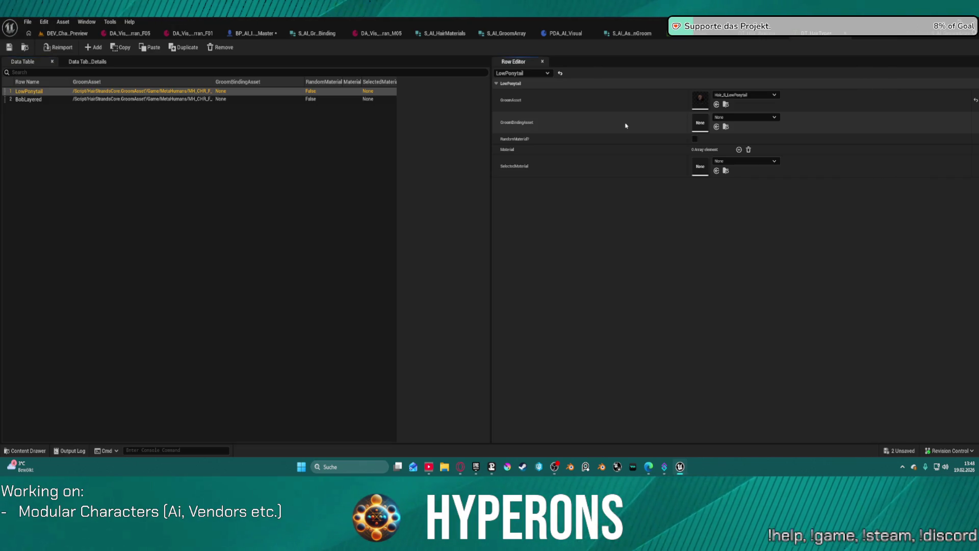
pyautogui.click(15, 51)
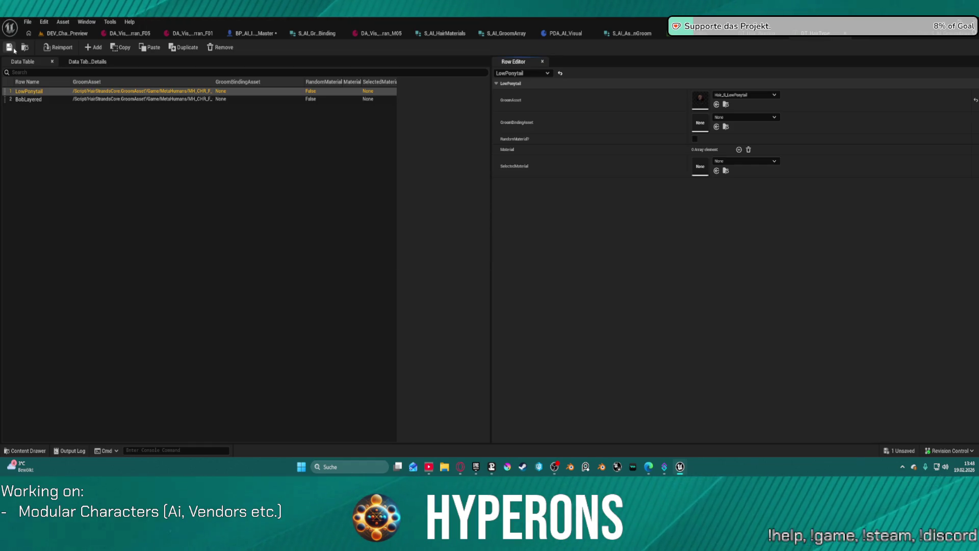
pyautogui.hotkey('ctrl', 'shift', 's')
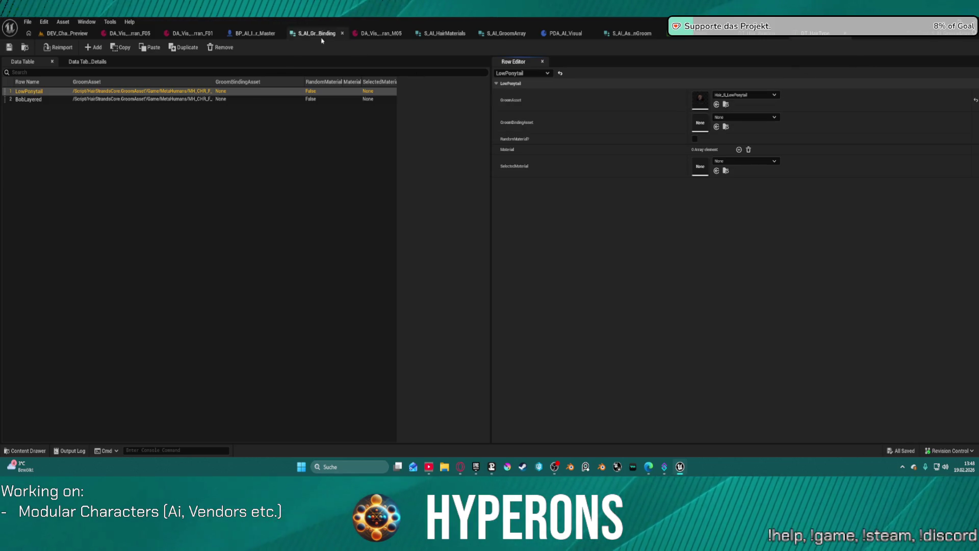
pyautogui.click(255, 34)
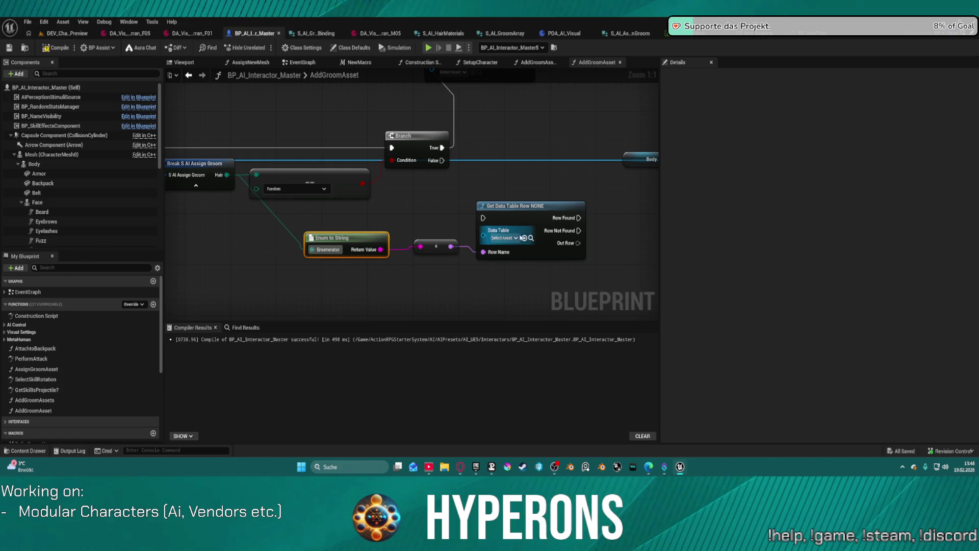
# Wire the Branch False path into Get Data Table Row using DT_HairType as the table
pyautogui.moveTo(483, 218)
pyautogui.mouseDown()
pyautogui.moveTo(466, 180)
pyautogui.moveTo(443, 160)
pyautogui.mouseUp()
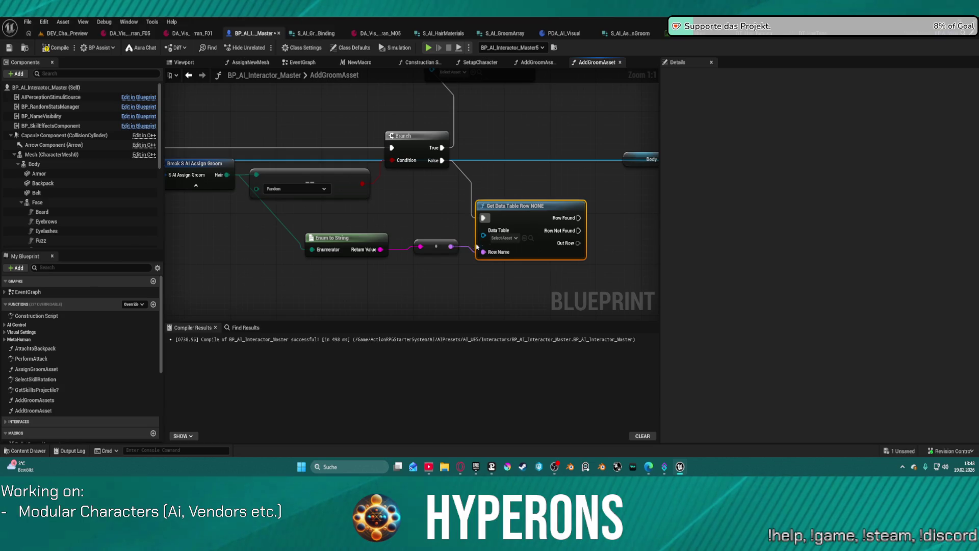
pyautogui.click(502, 238)
pyautogui.write('hair ty')
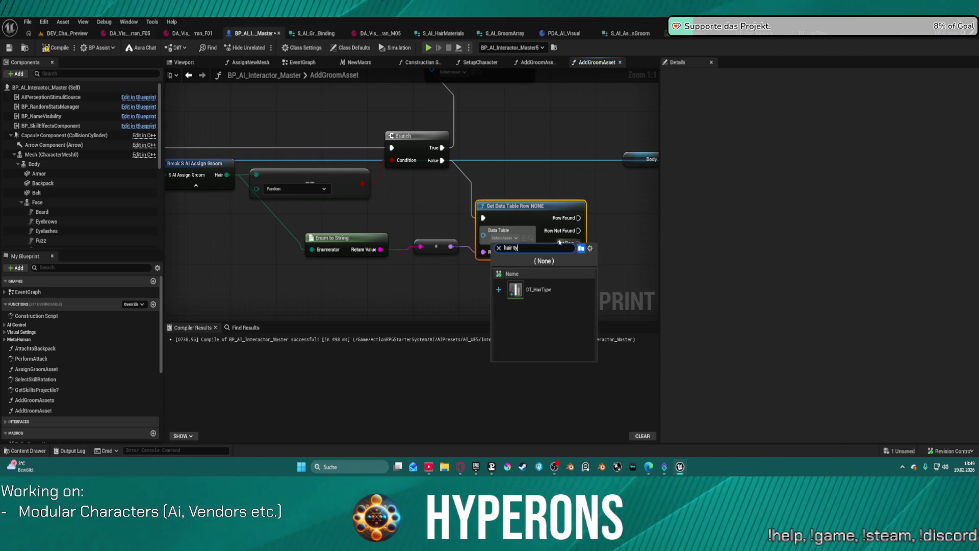
pyautogui.click(552, 289)
# Add a Break S AI Groom Array node from Out Row, expanding and positioning it
pyautogui.moveTo(584, 244); pyautogui.dragTo(611, 252)
pyautogui.write('br')
pyautogui.press('Return')
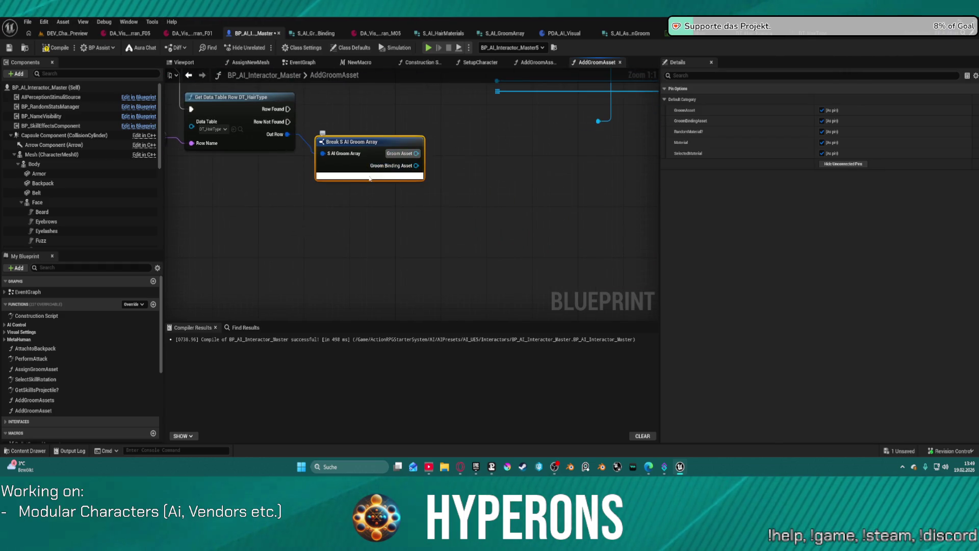
pyautogui.click(369, 175)
pyautogui.moveTo(490, 179)
pyautogui.mouseDown()
pyautogui.moveTo(524, 204)
pyautogui.moveTo(532, 234)
pyautogui.mouseUp()
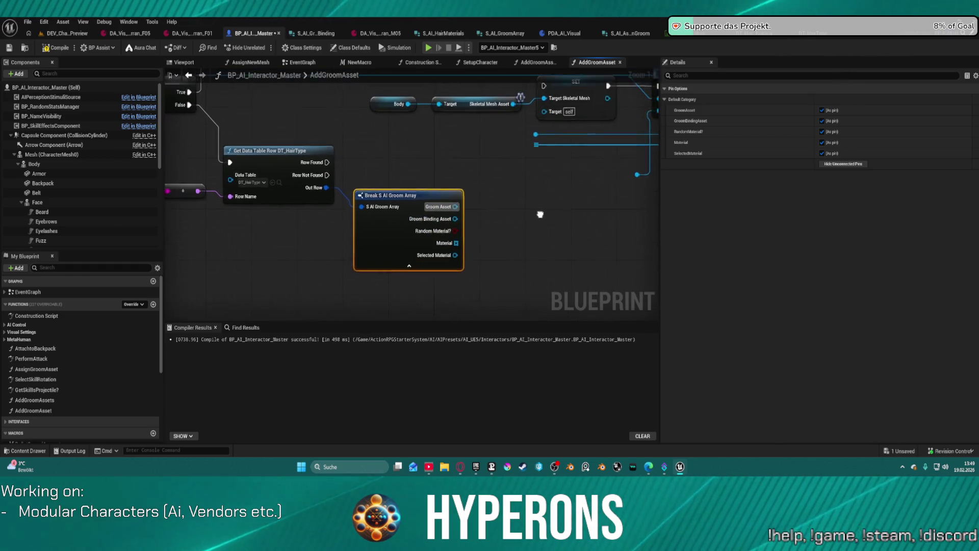
pyautogui.moveTo(459, 208)
pyautogui.mouseDown()
pyautogui.moveTo(610, 250)
pyautogui.moveTo(407, 188)
pyautogui.moveTo(507, 185)
pyautogui.moveTo(528, 168)
pyautogui.moveTo(543, 125)
pyautogui.moveTo(505, 229)
pyautogui.mouseUp()
pyautogui.click(502, 198)
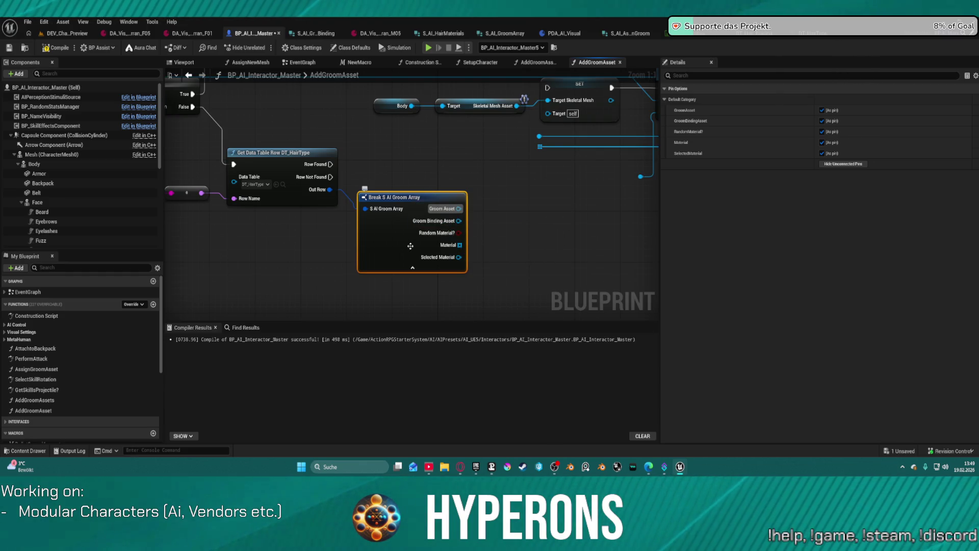
pyautogui.moveTo(411, 246)
pyautogui.mouseDown()
pyautogui.moveTo(394, 247)
pyautogui.moveTo(401, 255)
pyautogui.mouseUp()
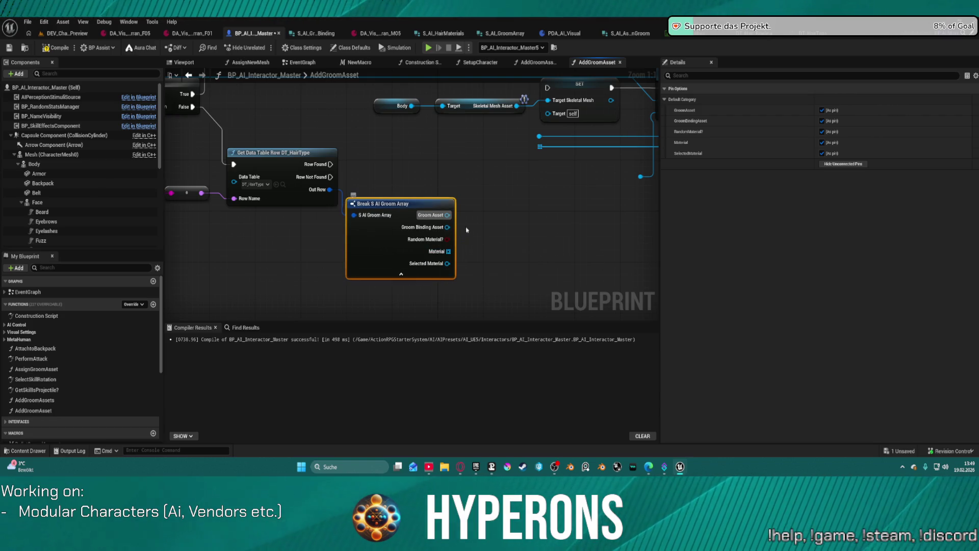
pyautogui.click(513, 194)
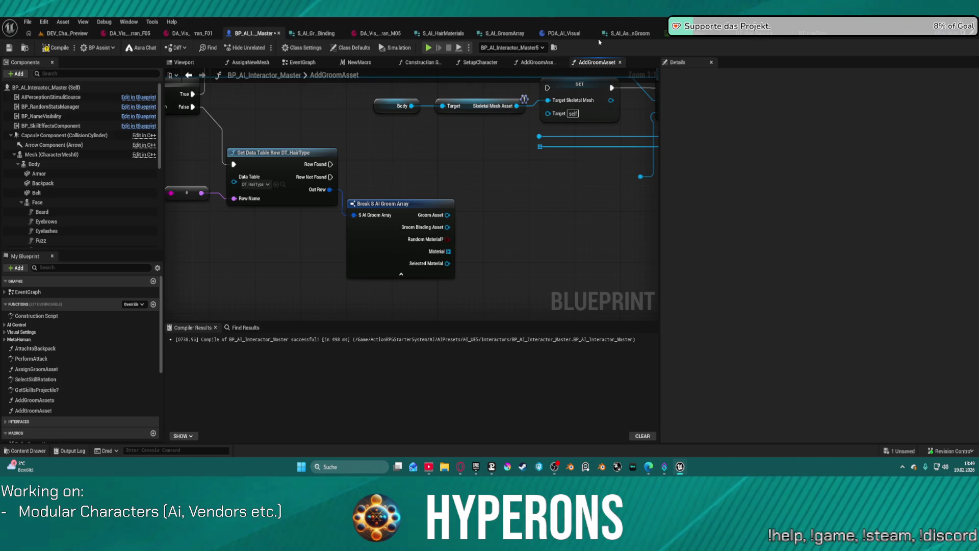
pyautogui.click(814, 34)
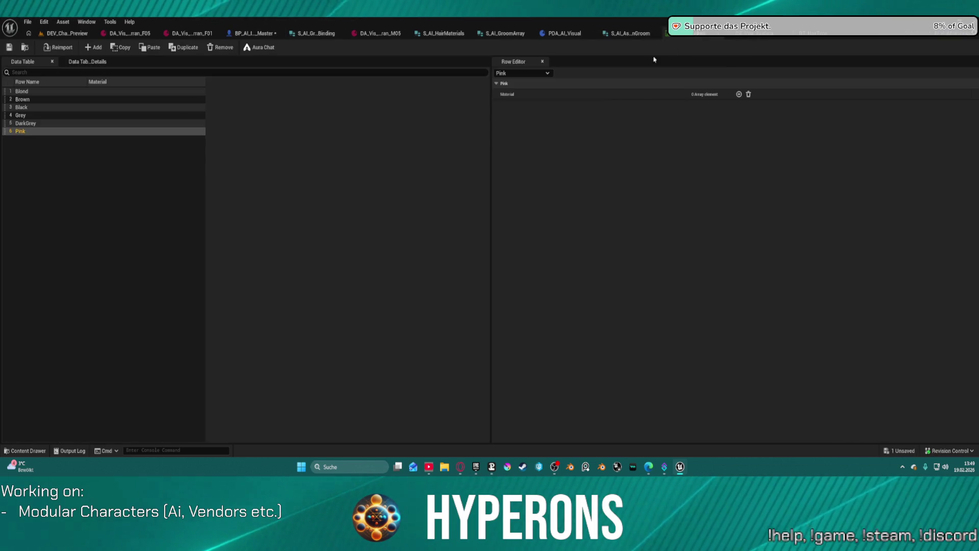
# Close the DA_Vis_Terran_F05 asset and return to the BP_AI_Interactor_Master graph
pyautogui.click(66, 33)
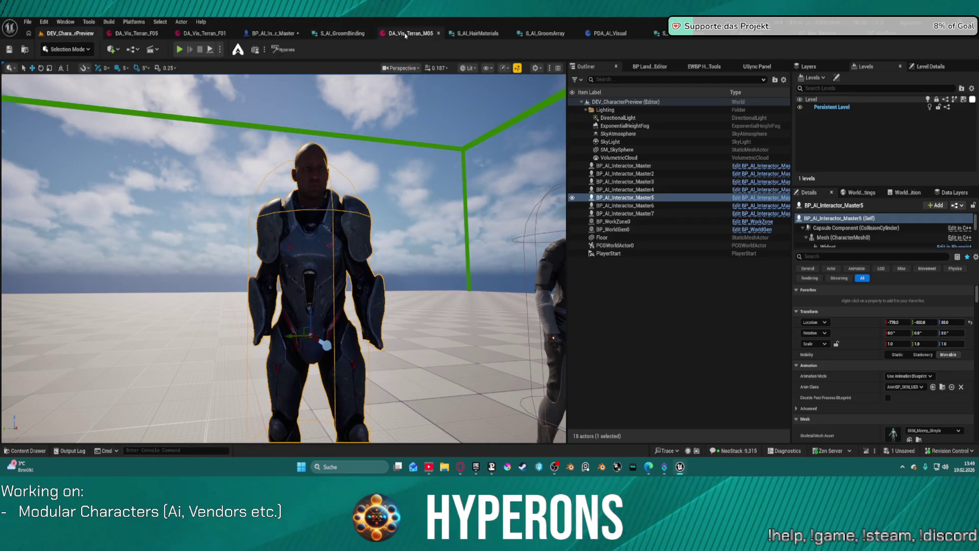
pyautogui.click(356, 34)
pyautogui.click(312, 33)
pyautogui.middleClick(112, 34)
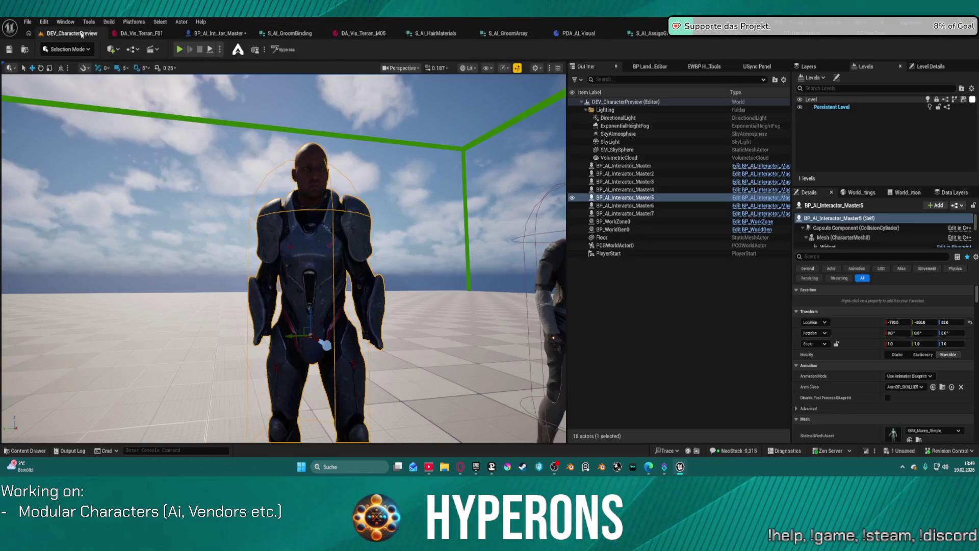
pyautogui.click(855, 34)
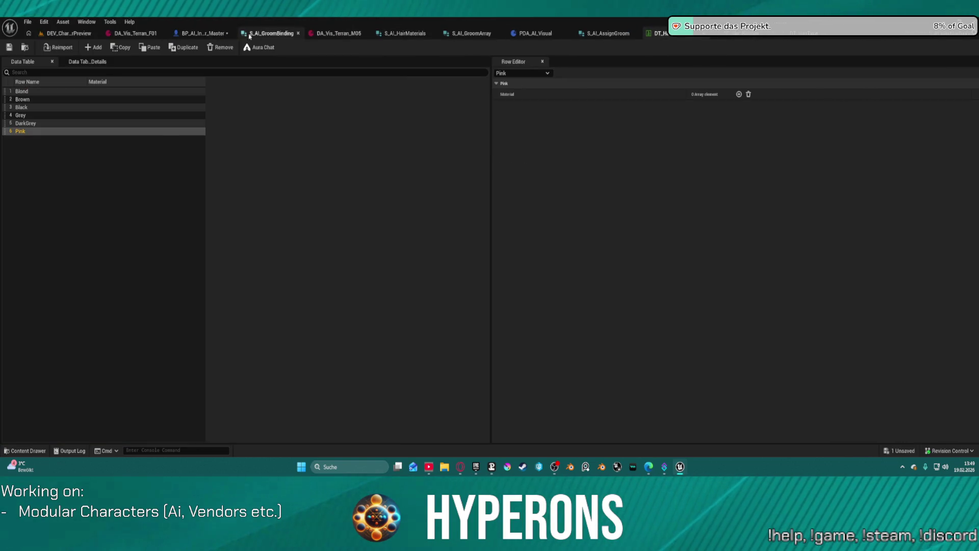
pyautogui.click(203, 33)
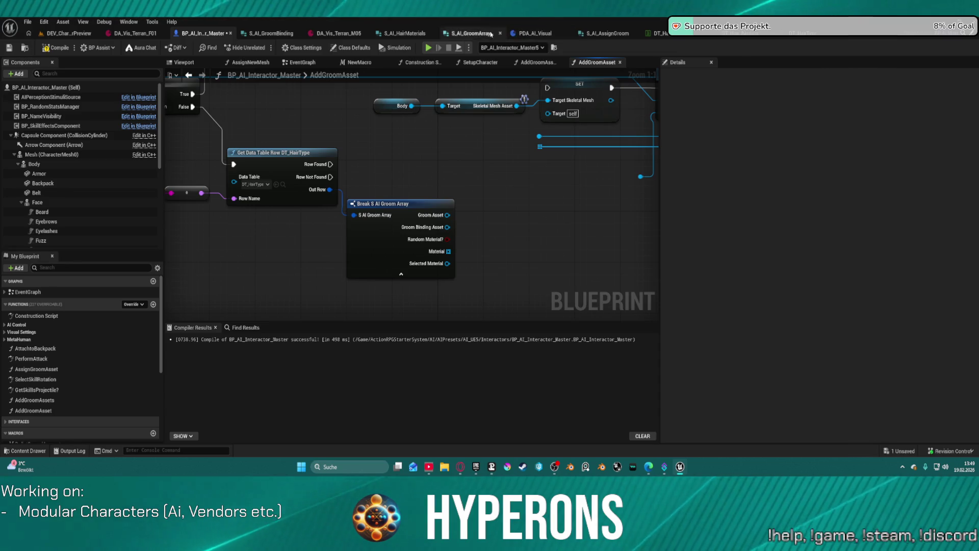
pyautogui.click(338, 33)
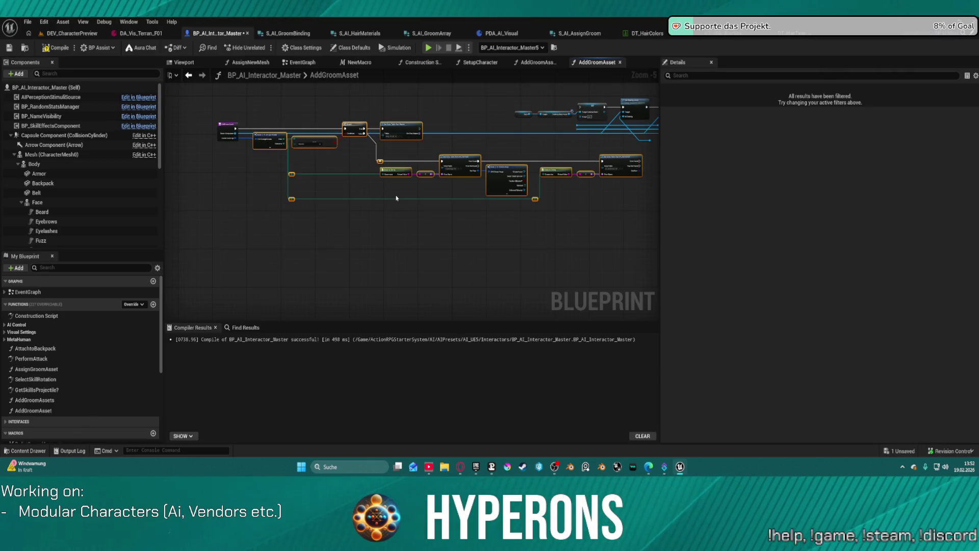
# Move the groom lookup nodes from AddGroomAsset into AddGroomAssets, wiring its entry to the Branch
pyautogui.press('Delete')
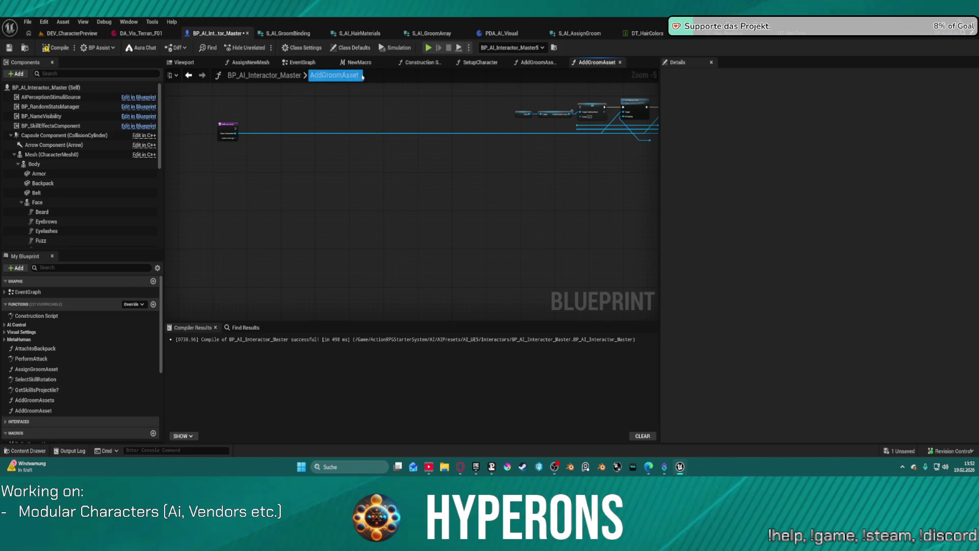
pyautogui.click(541, 64)
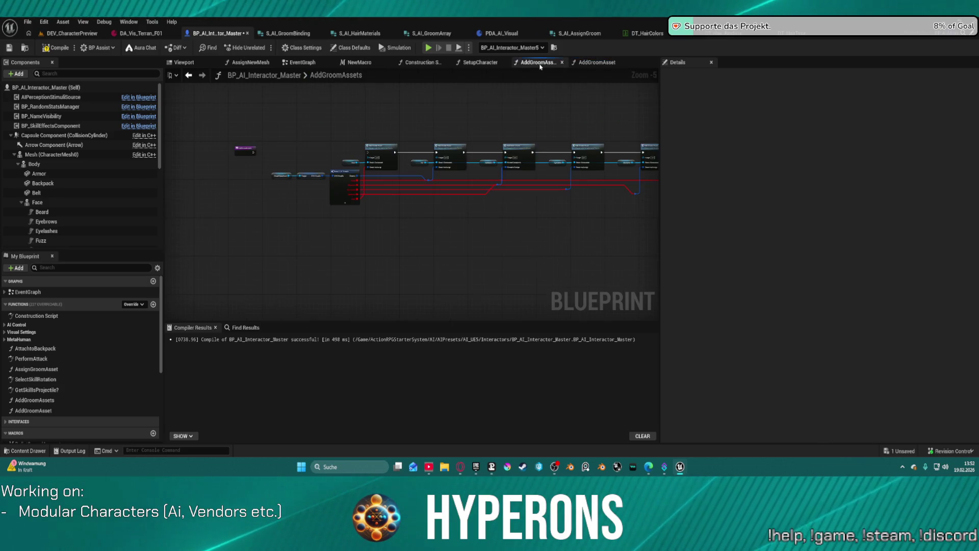
pyautogui.hotkey('ctrl', 'v')
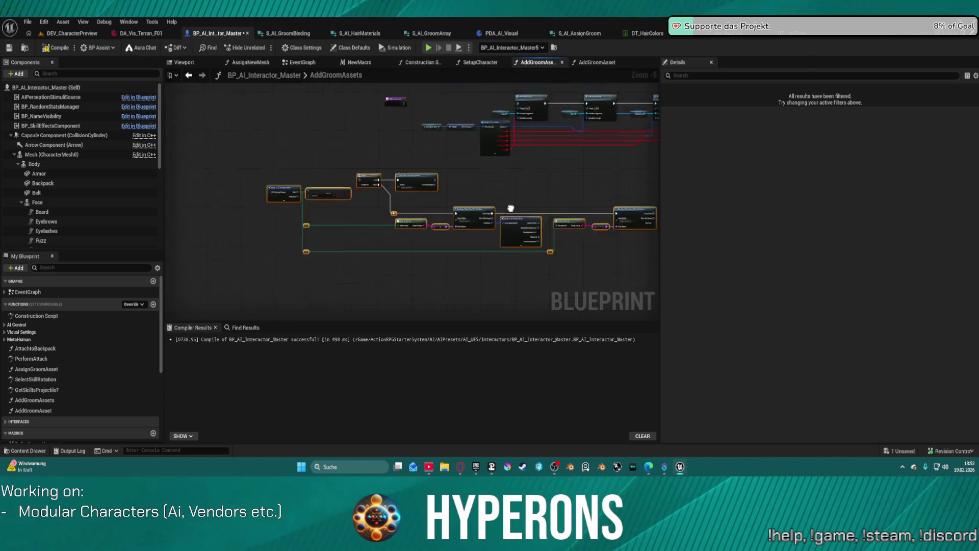
pyautogui.moveTo(257, 160)
pyautogui.mouseDown()
pyautogui.moveTo(247, 190)
pyautogui.moveTo(419, 208)
pyautogui.moveTo(409, 159)
pyautogui.moveTo(437, 163)
pyautogui.moveTo(328, 131)
pyautogui.moveTo(326, 205)
pyautogui.mouseUp()
pyautogui.scroll(3, 263, 191)
pyautogui.scroll(-1, 477, 168)
pyautogui.moveTo(477, 168)
pyautogui.mouseDown()
pyautogui.moveTo(397, 188)
pyautogui.moveTo(498, 293)
pyautogui.mouseUp()
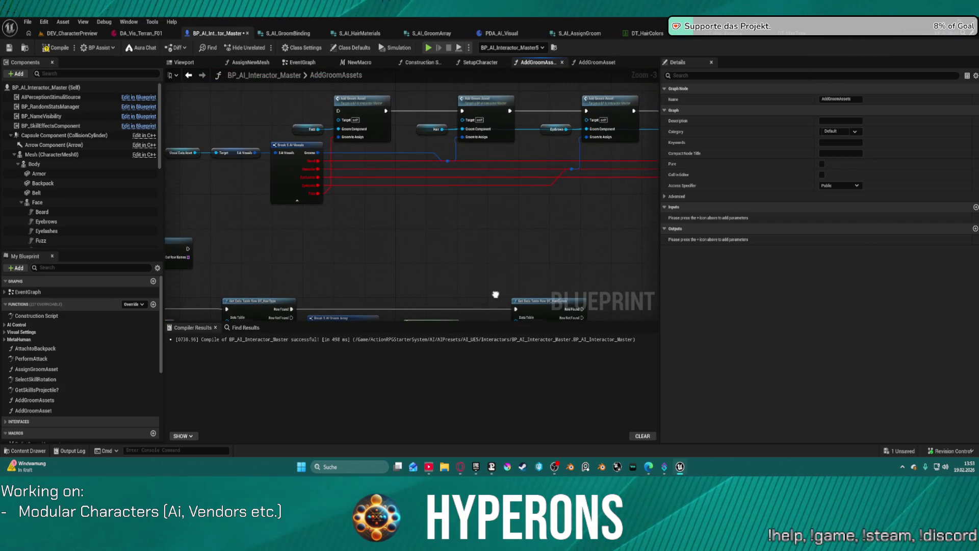
pyautogui.moveTo(419, 269); pyautogui.dragTo(365, 186)
pyautogui.moveTo(335, 253)
pyautogui.mouseDown()
pyautogui.moveTo(339, 173)
pyautogui.moveTo(330, 161)
pyautogui.mouseUp()
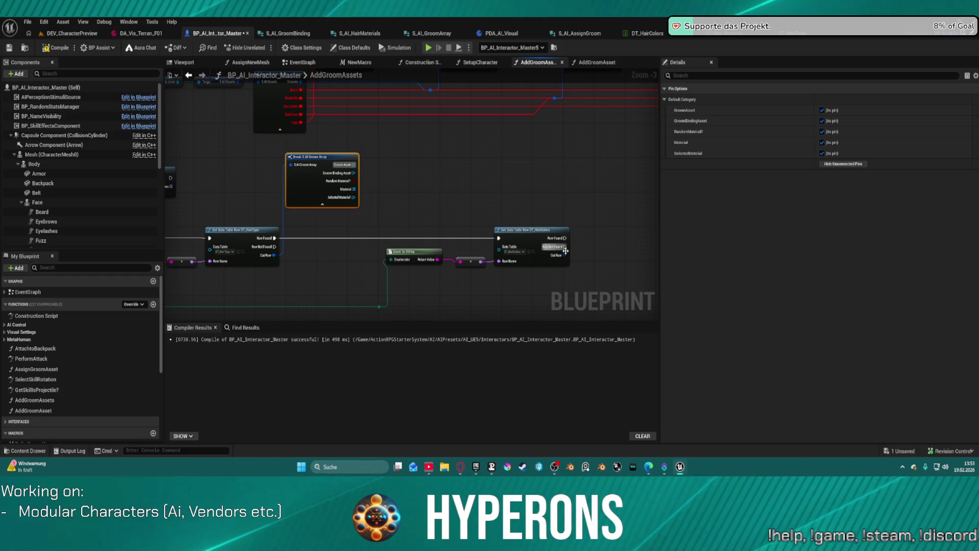
# Add a Break S AI Hair Materials node from the second lookup's row and save the blueprint
pyautogui.moveTo(565, 255); pyautogui.dragTo(587, 211)
pyautogui.write('brea')
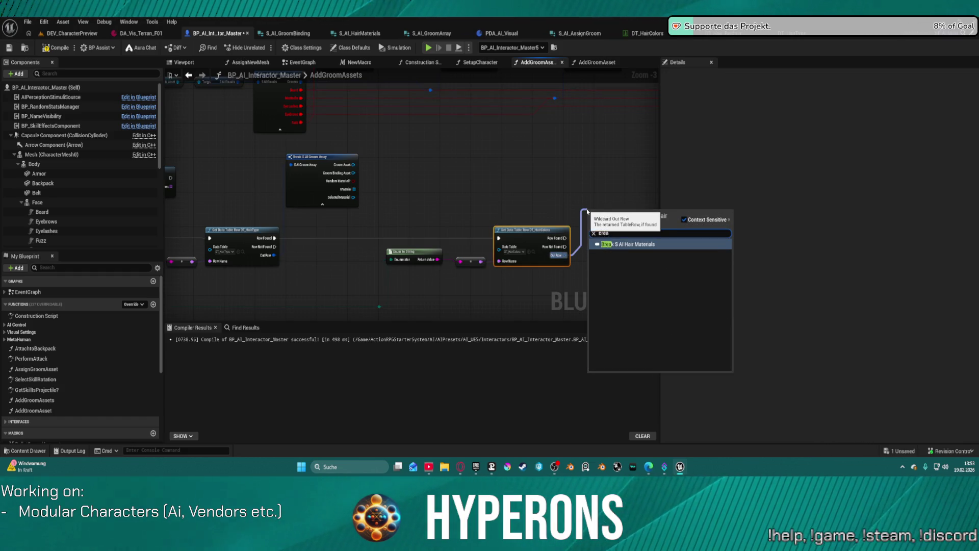
pyautogui.press('Return')
pyautogui.moveTo(634, 207)
pyautogui.mouseDown()
pyautogui.moveTo(418, 181)
pyautogui.moveTo(412, 196)
pyautogui.mouseUp()
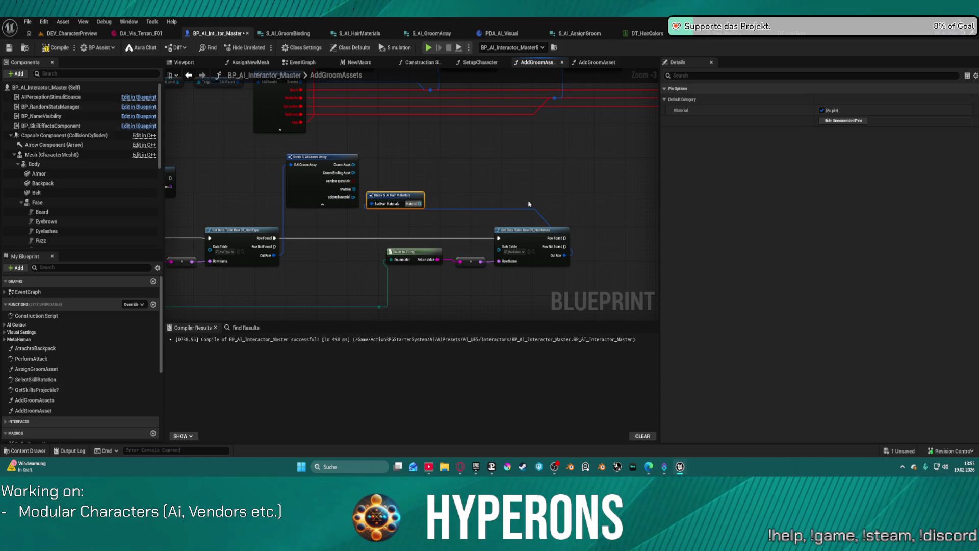
pyautogui.hotkey('ctrl', 's')
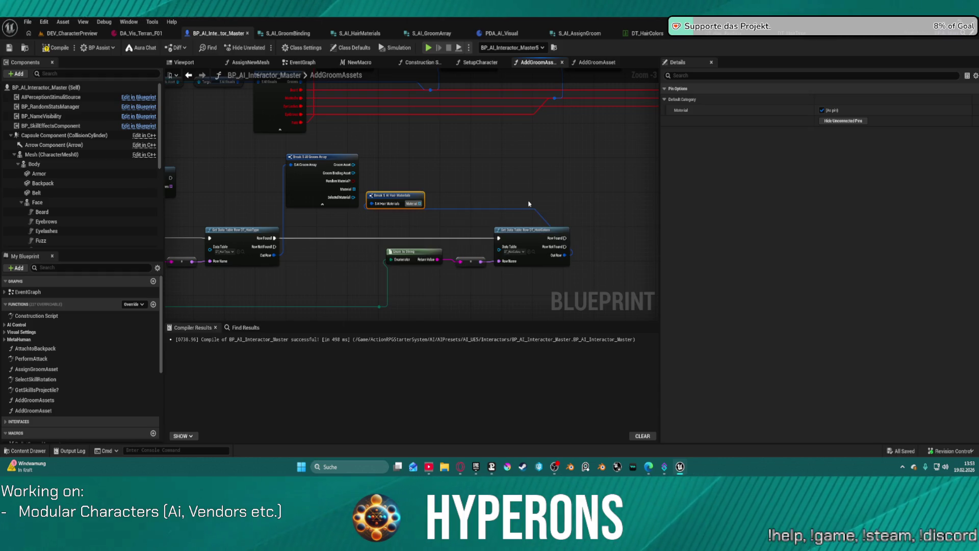
pyautogui.click(584, 34)
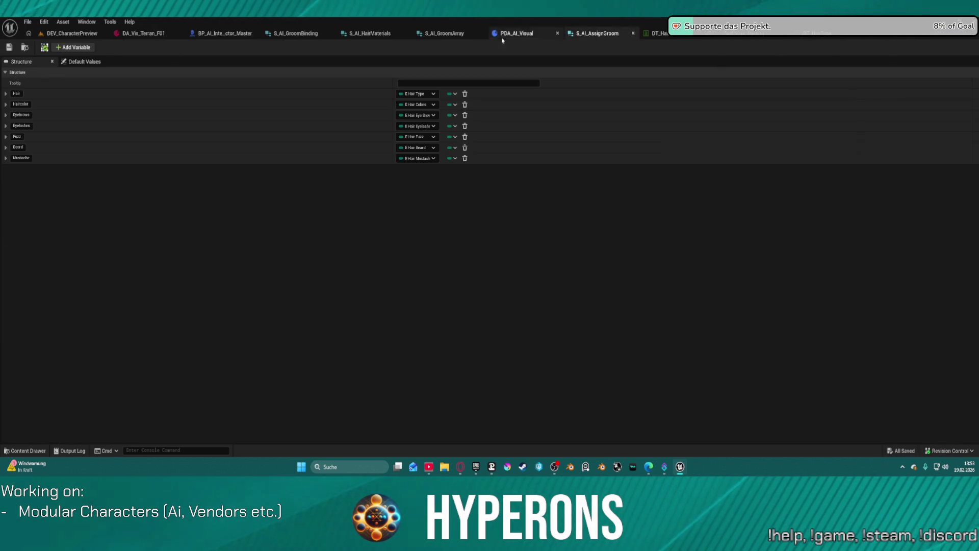
# Remove RenderMaterial?, Material and SelectedMaterial from S_AI_GroomArray and save the struct
pyautogui.click(443, 33)
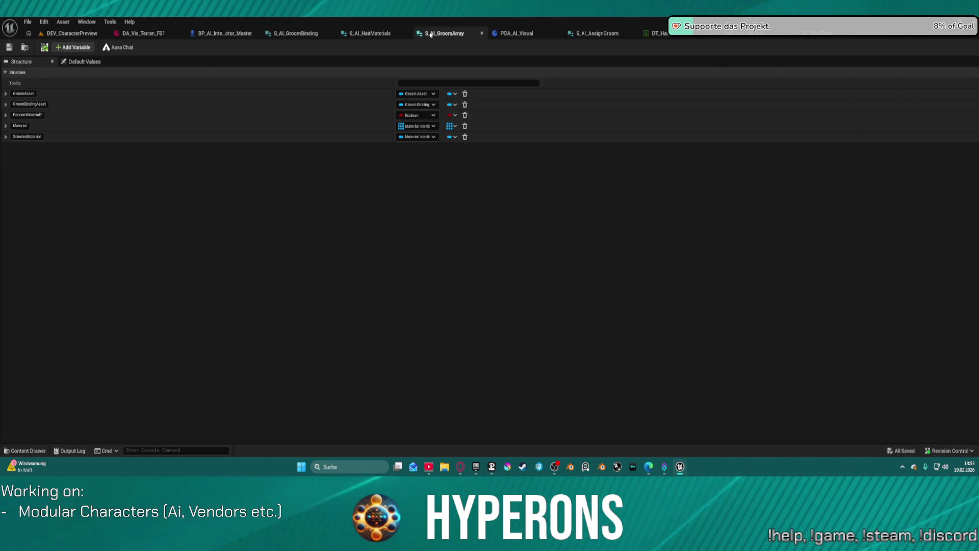
pyautogui.click(465, 115)
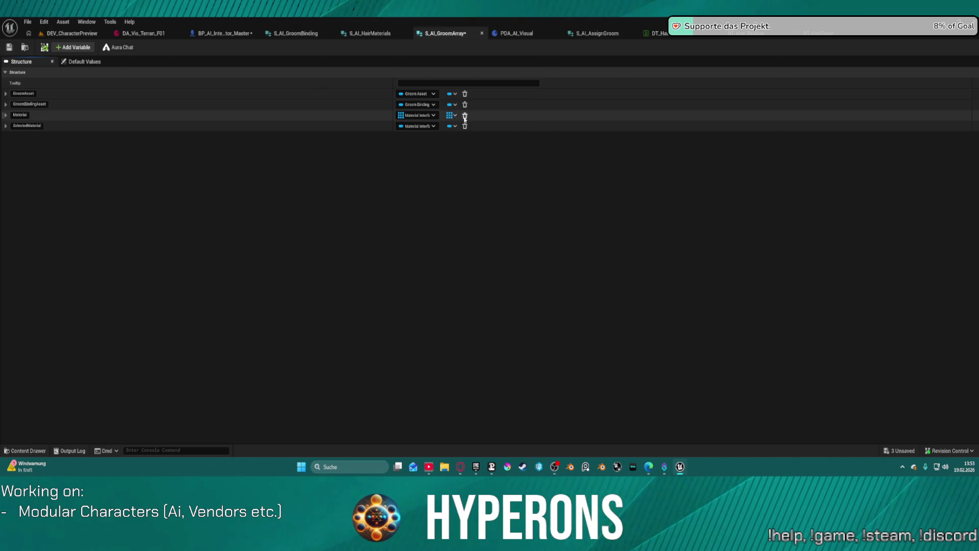
pyautogui.click(465, 116)
pyautogui.click(465, 116)
pyautogui.hotkey('ctrl', 's')
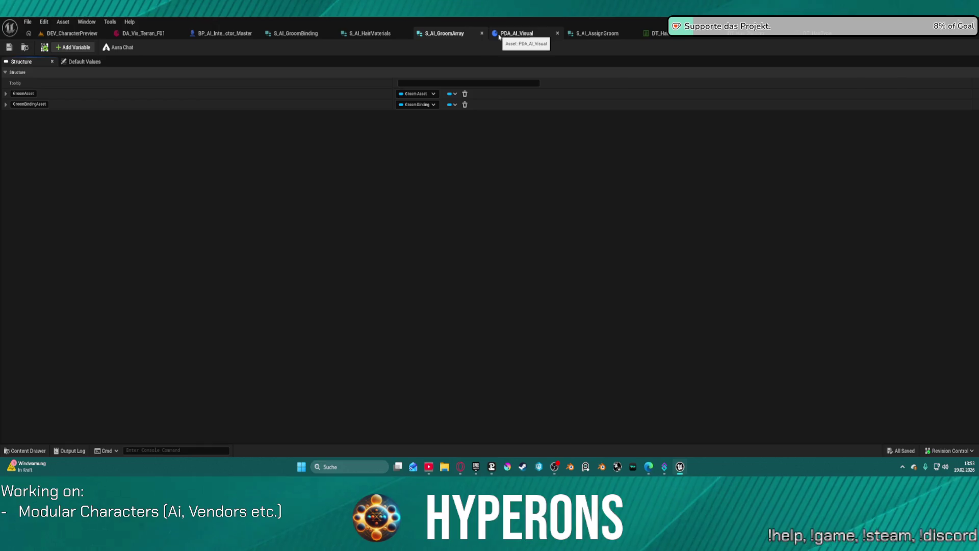
pyautogui.click(225, 33)
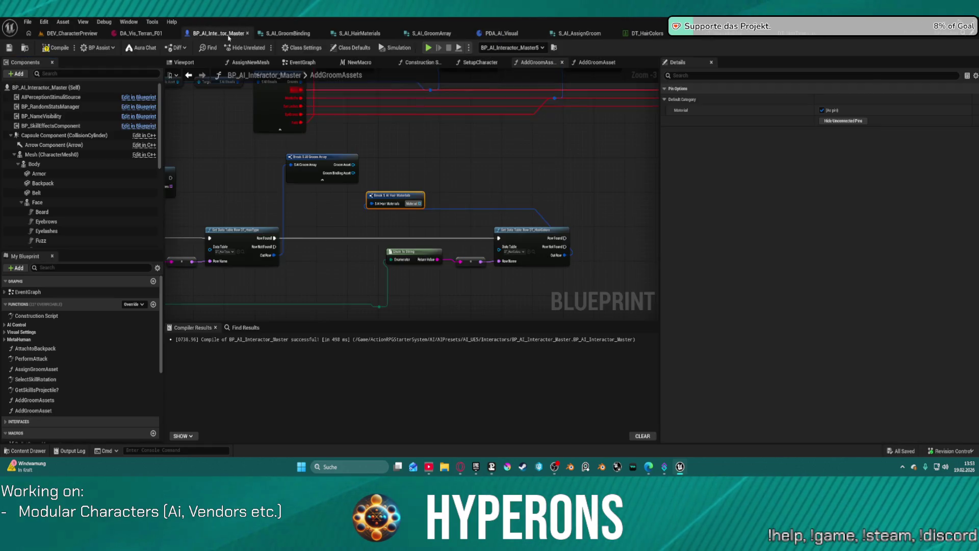
# Nudge the DT_HairColors Get Data Table Row into line and select it with Enum to String
pyautogui.moveTo(515, 230)
pyautogui.mouseDown()
pyautogui.moveTo(487, 230)
pyautogui.moveTo(523, 231)
pyautogui.mouseUp()
pyautogui.moveTo(352, 278)
pyautogui.mouseDown()
pyautogui.moveTo(456, 219)
pyautogui.moveTo(530, 229)
pyautogui.moveTo(407, 250)
pyautogui.moveTo(291, 288)
pyautogui.moveTo(313, 279)
pyautogui.moveTo(311, 269)
pyautogui.mouseUp()
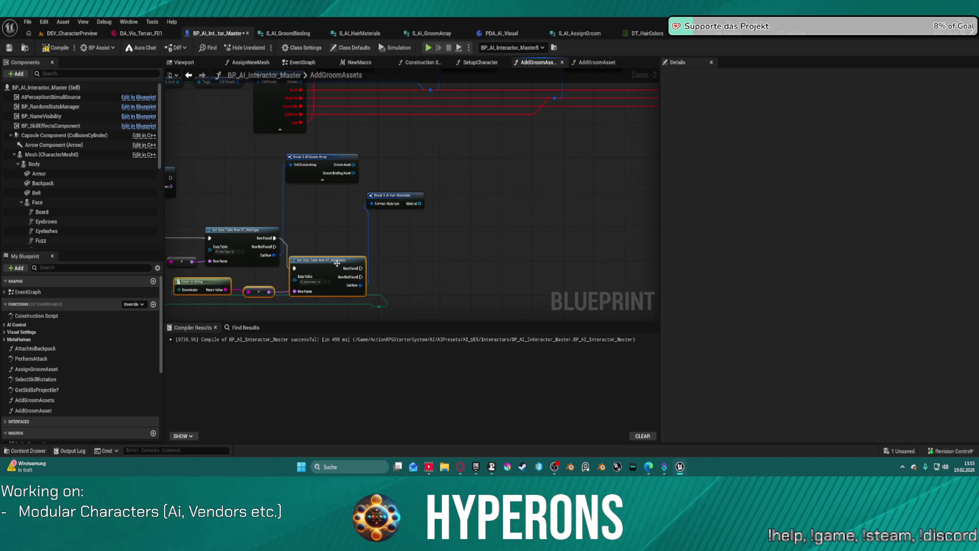
pyautogui.scroll(-3, 337, 262)
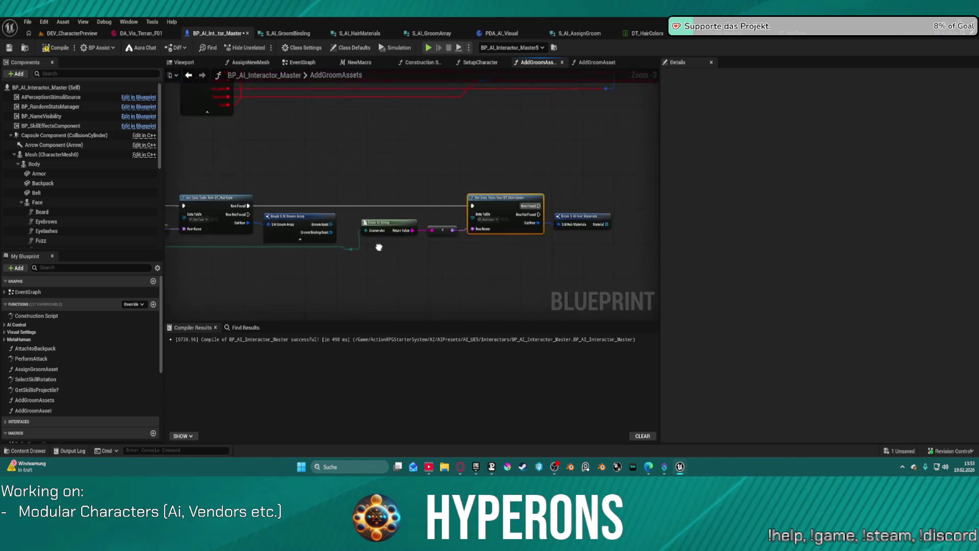
# Raise and expand Break S AI Groom Array, placing Break S AI Hair Materials beneath it
pyautogui.scroll(4, 484, 233)
pyautogui.click(312, 214)
pyautogui.moveTo(306, 213); pyautogui.dragTo(341, 128)
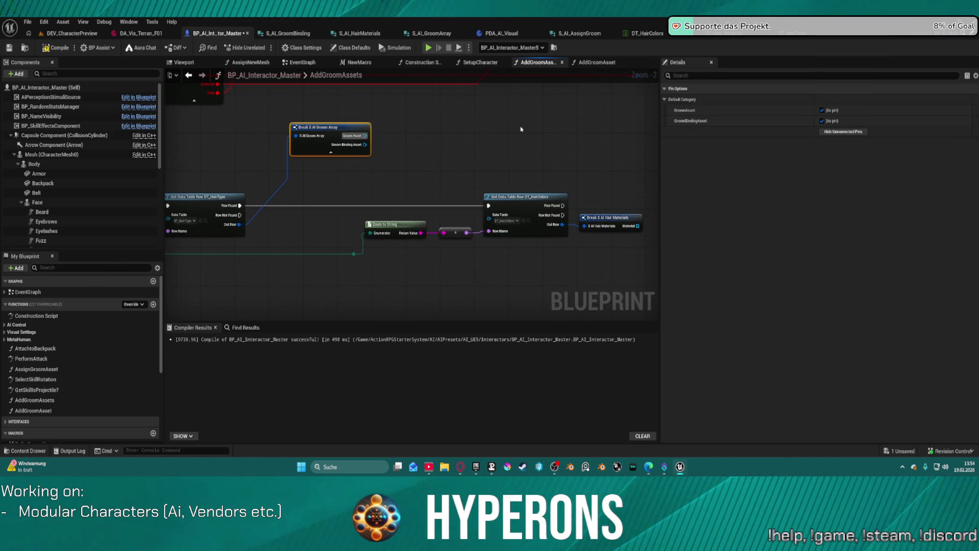
pyautogui.click(331, 152)
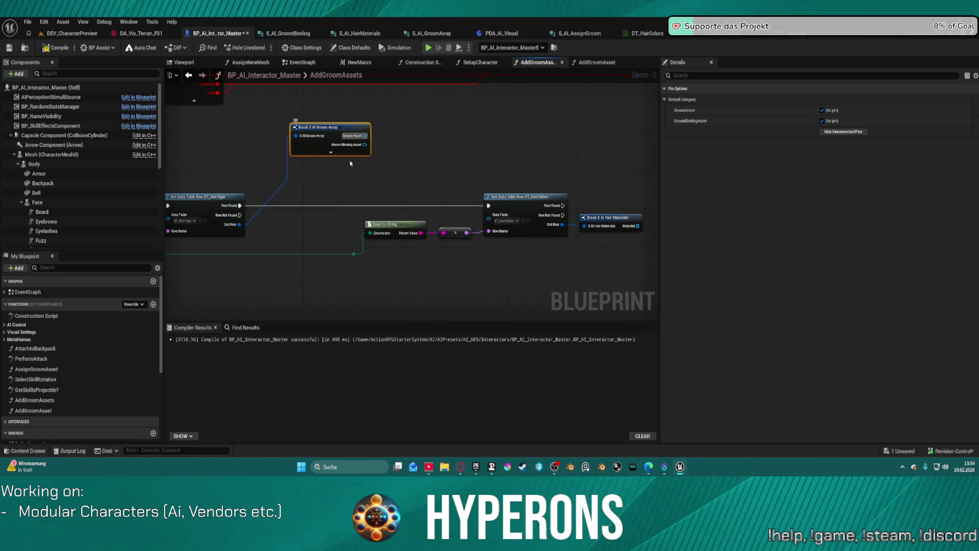
pyautogui.moveTo(612, 219)
pyautogui.mouseDown()
pyautogui.moveTo(569, 146)
pyautogui.moveTo(342, 166)
pyautogui.mouseUp()
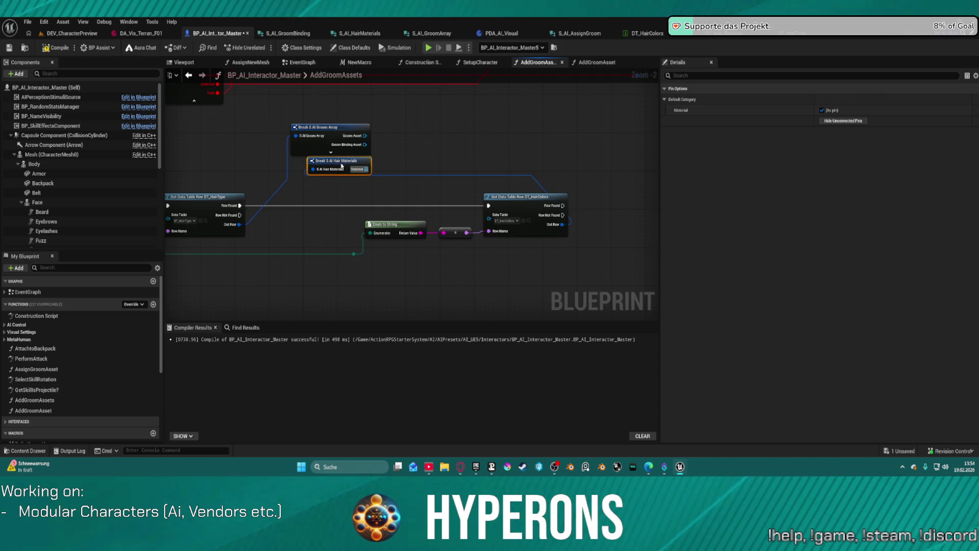
pyautogui.moveTo(451, 235)
pyautogui.mouseDown()
pyautogui.moveTo(541, 167)
pyautogui.moveTo(491, 240)
pyautogui.moveTo(498, 223)
pyautogui.moveTo(492, 232)
pyautogui.moveTo(530, 235)
pyautogui.mouseUp()
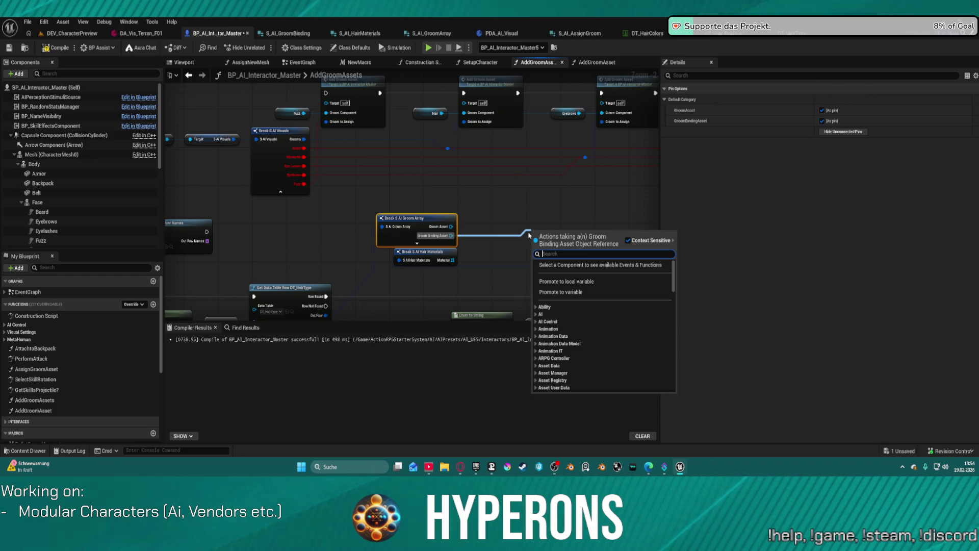
pyautogui.click(520, 219)
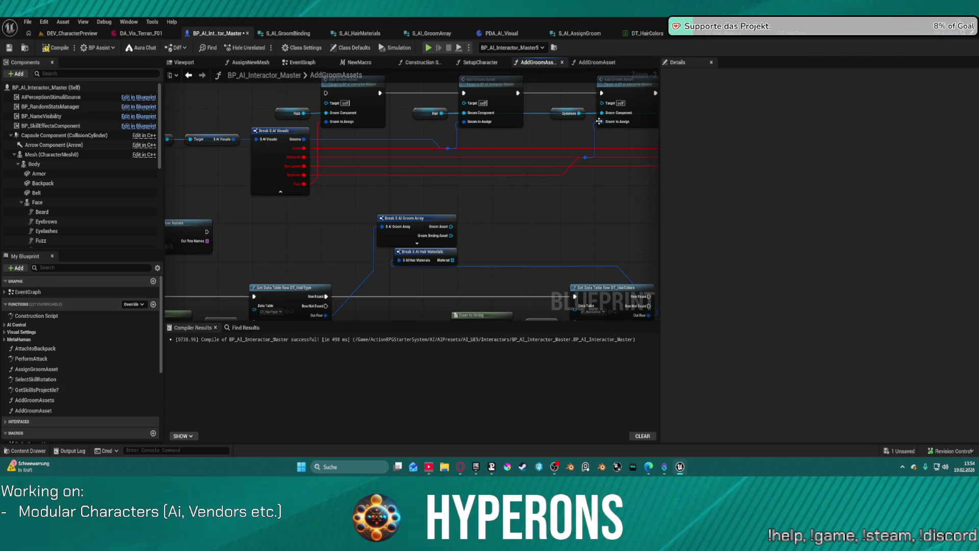
pyautogui.moveTo(595, 145); pyautogui.dragTo(435, 160)
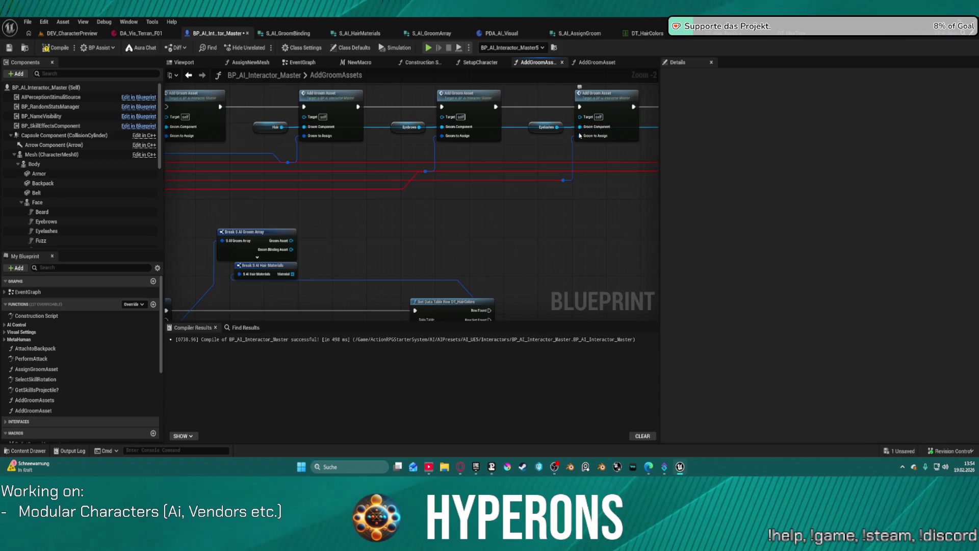
pyautogui.doubleClick(603, 111)
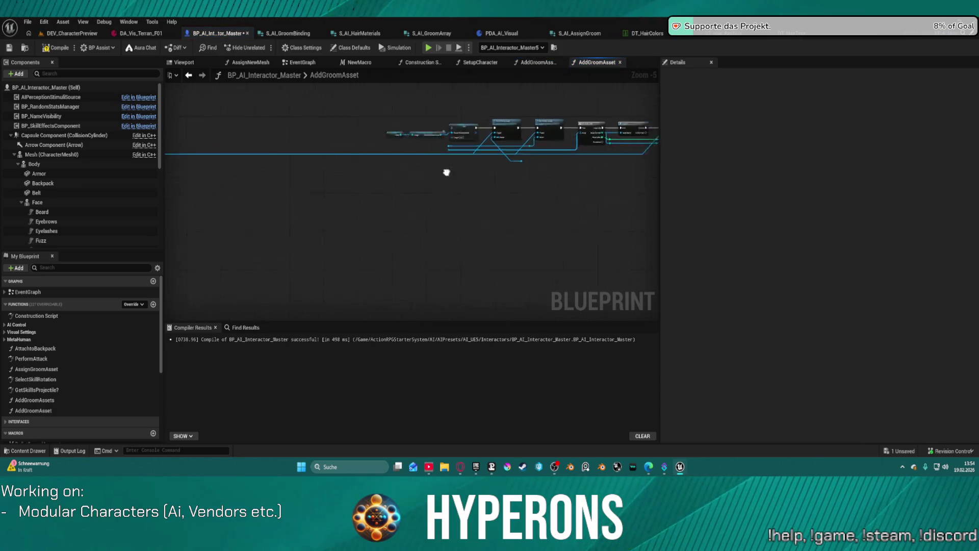
# Delete the Body, Skeletal Mesh Asset and SET nodes from the AddGroomAsset function
pyautogui.scroll(1, 512, 127)
pyautogui.moveTo(325, 155); pyautogui.dragTo(447, 160)
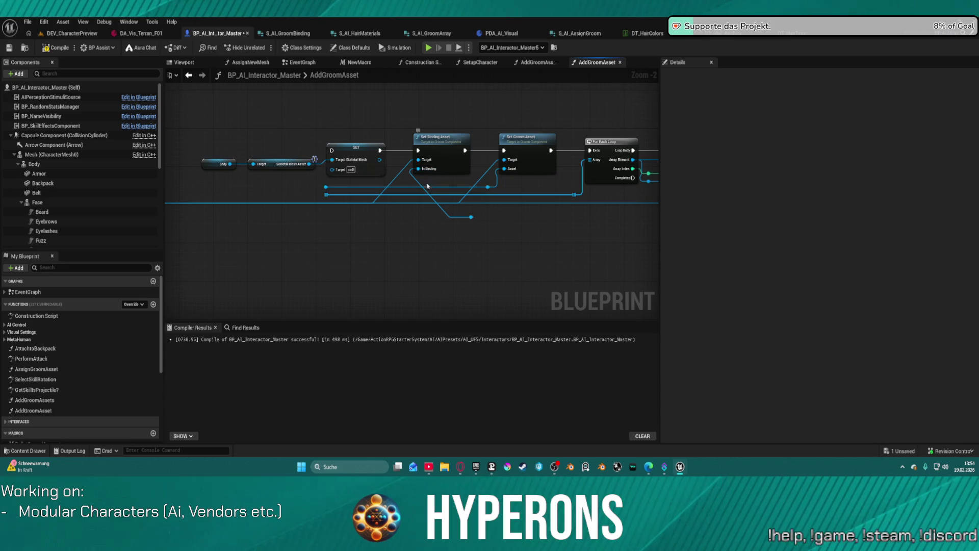
pyautogui.scroll(-2, 422, 201)
pyautogui.moveTo(385, 205)
pyautogui.mouseDown()
pyautogui.moveTo(268, 190)
pyautogui.moveTo(380, 170)
pyautogui.moveTo(176, 166)
pyautogui.moveTo(189, 209)
pyautogui.moveTo(417, 225)
pyautogui.moveTo(371, 212)
pyautogui.mouseUp()
pyautogui.scroll(5, 372, 213)
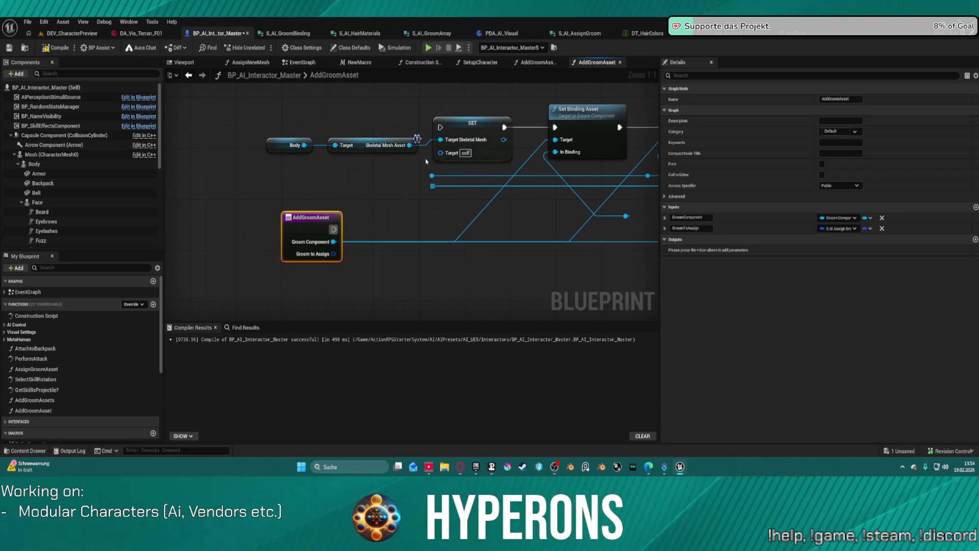
pyautogui.moveTo(260, 113)
pyautogui.mouseDown()
pyautogui.moveTo(418, 170)
pyautogui.moveTo(515, 168)
pyautogui.mouseUp()
pyautogui.press('Delete')
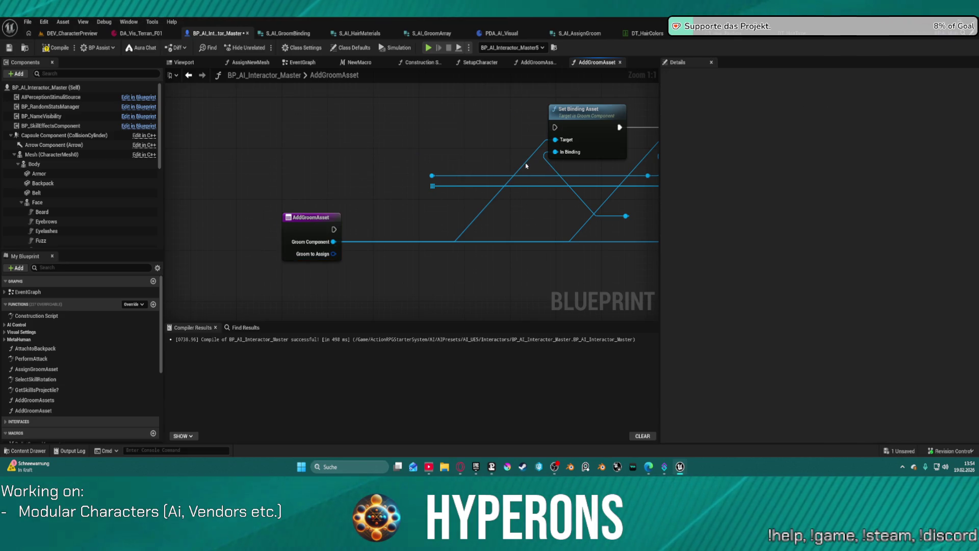
# Remove the GroomToAssign input parameter from the AddGroomAsset entry node
pyautogui.moveTo(322, 255)
pyautogui.mouseDown()
pyautogui.moveTo(321, 208)
pyautogui.moveTo(322, 224)
pyautogui.mouseUp()
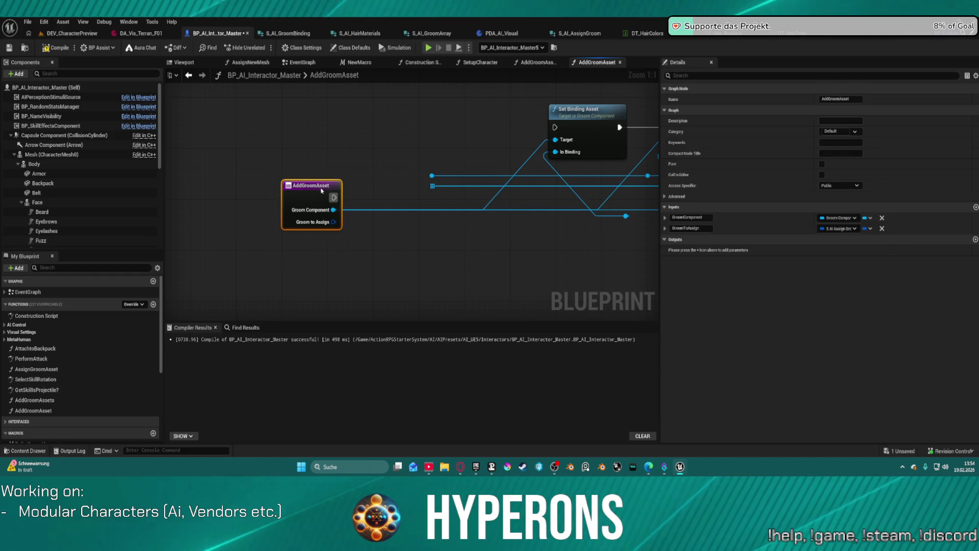
pyautogui.click(882, 229)
pyautogui.moveTo(309, 201)
pyautogui.mouseDown()
pyautogui.moveTo(458, 289)
pyautogui.moveTo(476, 247)
pyautogui.mouseUp()
pyautogui.moveTo(566, 192); pyautogui.dragTo(437, 161)
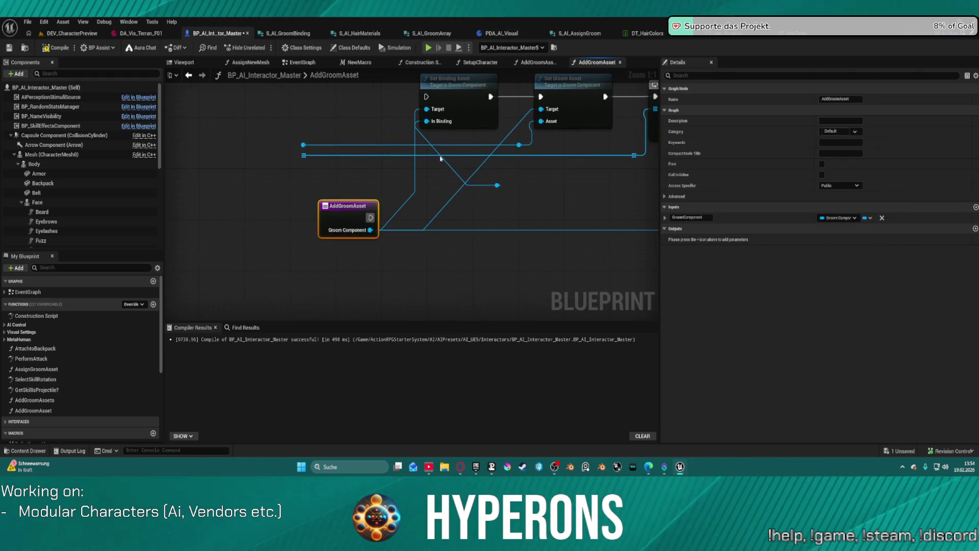
# Reconnect the Groom Component output through the reroute knot toward For Each Loop and Is Valid
pyautogui.moveTo(515, 192)
pyautogui.mouseDown()
pyautogui.moveTo(501, 234)
pyautogui.moveTo(500, 221)
pyautogui.moveTo(473, 231)
pyautogui.moveTo(489, 238)
pyautogui.moveTo(332, 279)
pyautogui.moveTo(239, 238)
pyautogui.moveTo(209, 197)
pyautogui.moveTo(237, 223)
pyautogui.moveTo(287, 186)
pyautogui.moveTo(240, 225)
pyautogui.mouseUp()
pyautogui.moveTo(239, 230)
pyautogui.mouseDown()
pyautogui.moveTo(270, 220)
pyautogui.moveTo(287, 183)
pyautogui.moveTo(265, 261)
pyautogui.mouseUp()
pyautogui.press('Escape')
pyautogui.press('Escape')
pyautogui.moveTo(321, 193); pyautogui.dragTo(151, 196)
pyautogui.click(568, 142)
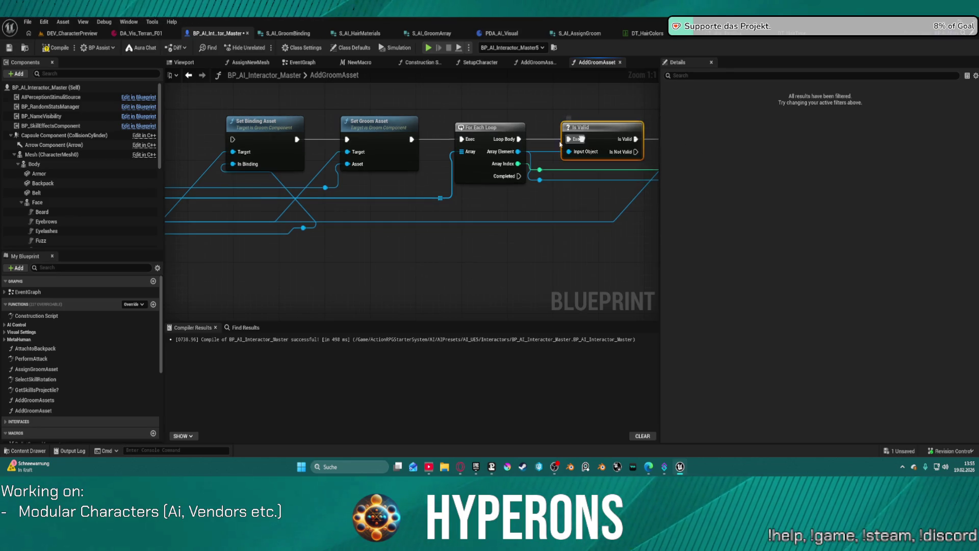
pyautogui.rightClick(567, 141)
pyautogui.click(579, 160)
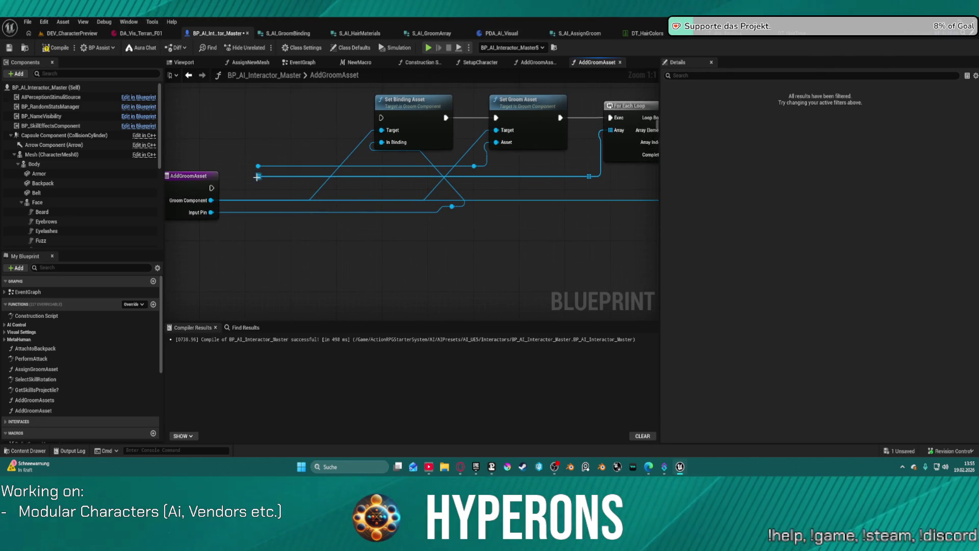
# Create a new AddGroomAsset input from the reroute wire and name it GroomAsset
pyautogui.moveTo(257, 176)
pyautogui.mouseDown()
pyautogui.moveTo(221, 197)
pyautogui.moveTo(215, 221)
pyautogui.mouseUp()
pyautogui.click(215, 220)
pyautogui.click(700, 239)
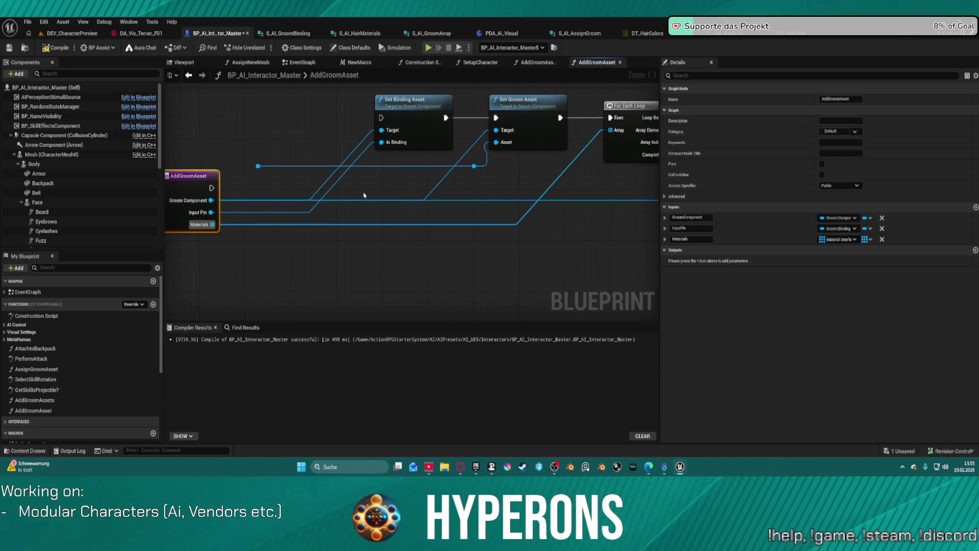
pyautogui.moveTo(412, 207)
pyautogui.mouseDown()
pyautogui.moveTo(444, 175)
pyautogui.moveTo(479, 176)
pyautogui.moveTo(304, 208)
pyautogui.moveTo(425, 137)
pyautogui.mouseUp()
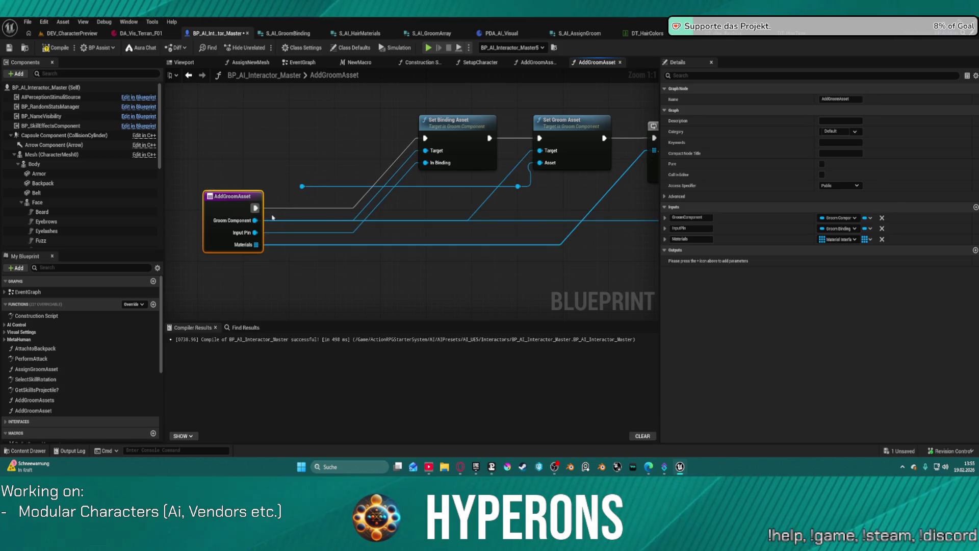
# Add a BindingAsset input from the second reroute and order GroomAsset above BindingAsset
pyautogui.moveTo(301, 187); pyautogui.dragTo(257, 230)
pyautogui.write('GroomAsset')
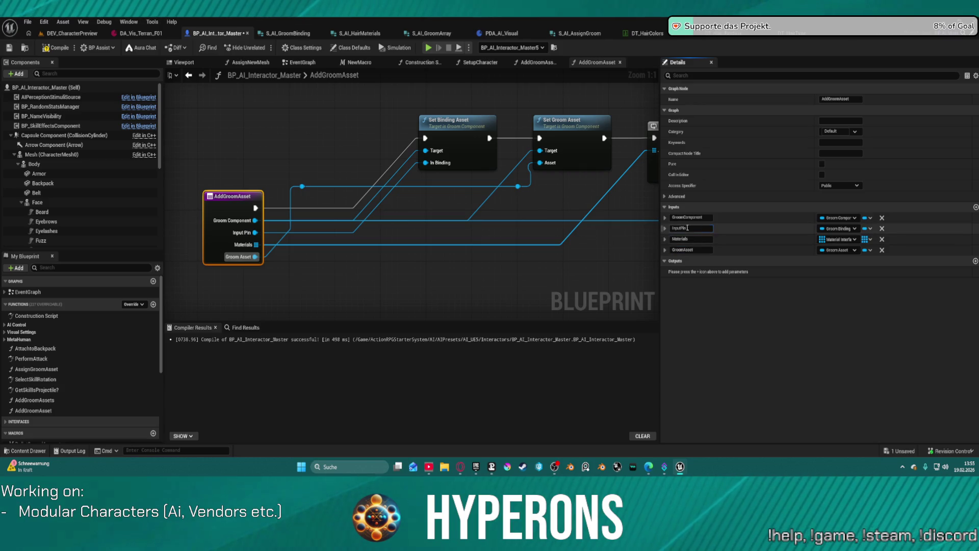
pyautogui.click(691, 228)
pyautogui.press('BackSpace')
pyautogui.write('BindingAsset')
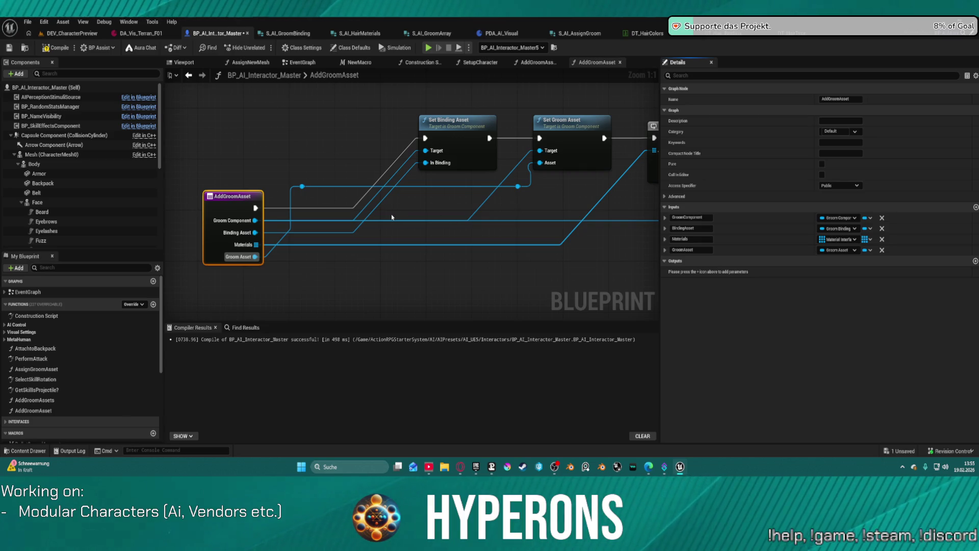
pyautogui.hotkey('ctrl', 'z')
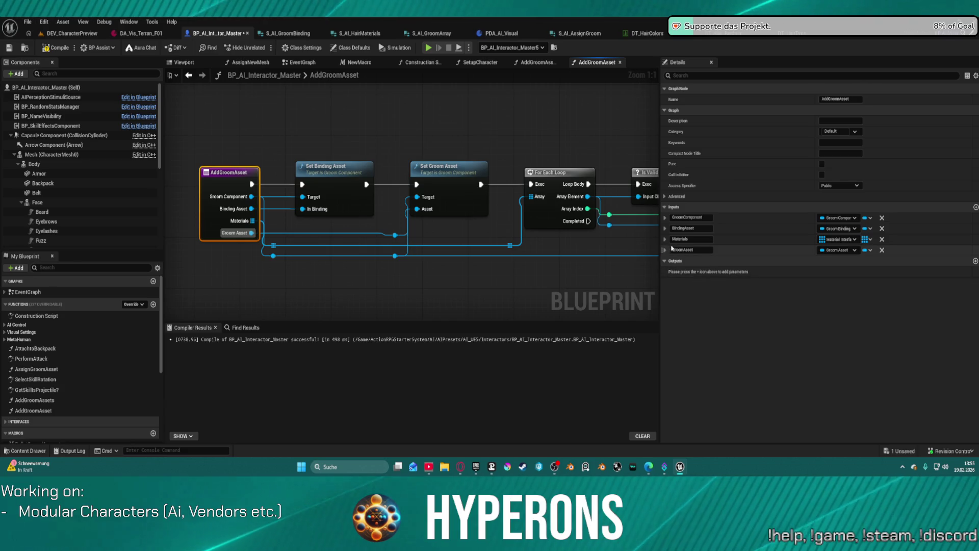
pyautogui.moveTo(662, 249); pyautogui.dragTo(666, 227)
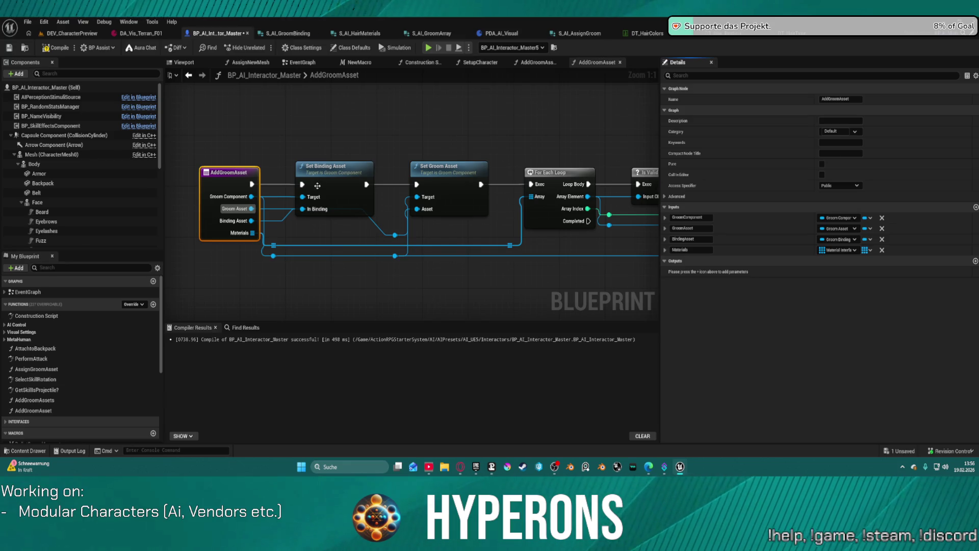
pyautogui.click(352, 173)
pyautogui.click(229, 172)
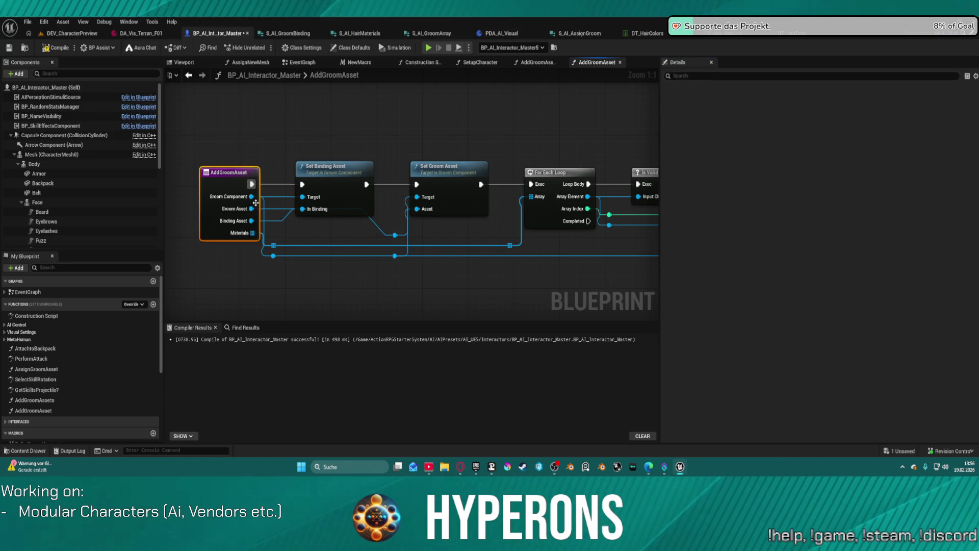
pyautogui.scroll(-3, 404, 236)
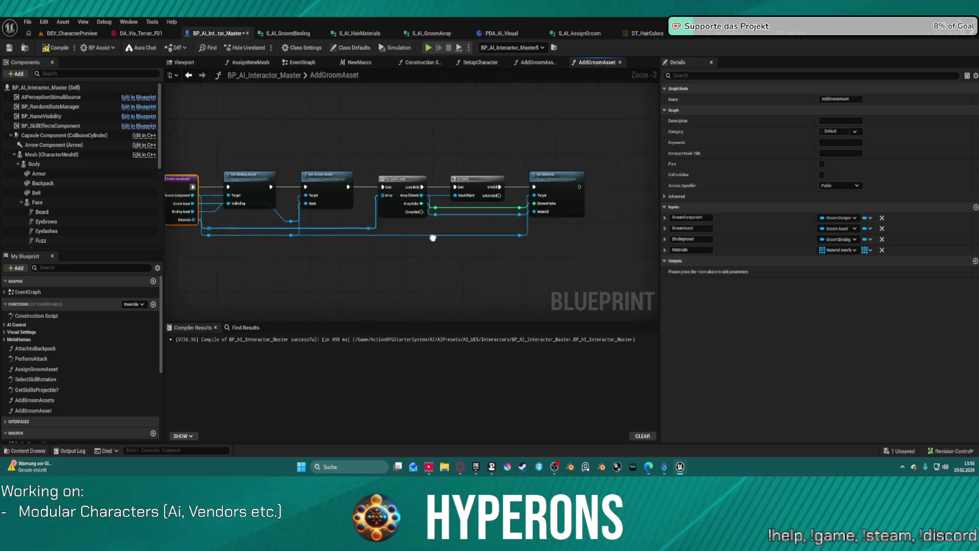
pyautogui.click(434, 164)
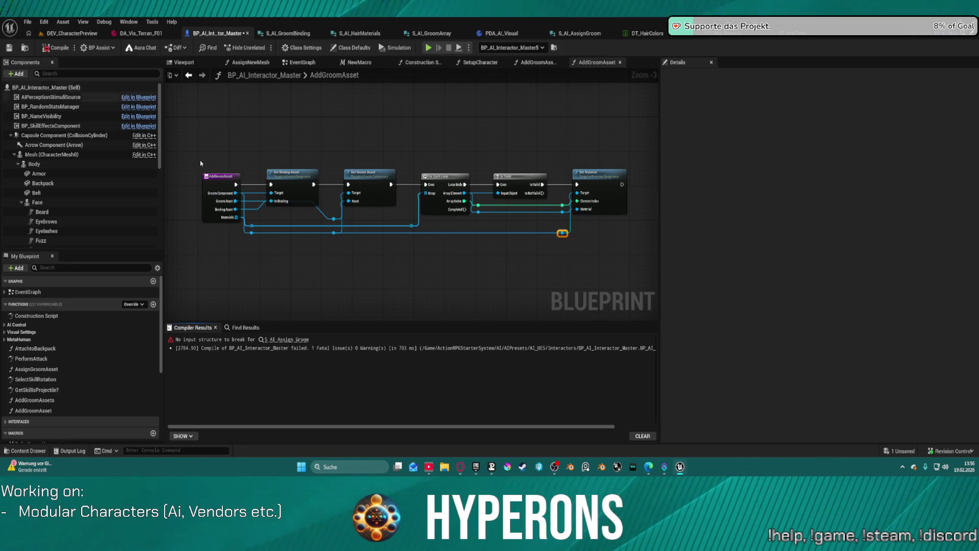
# Locate the erroring Break S AI Assign Groom node and save the PDA_AI_Visual asset
pyautogui.click(285, 339)
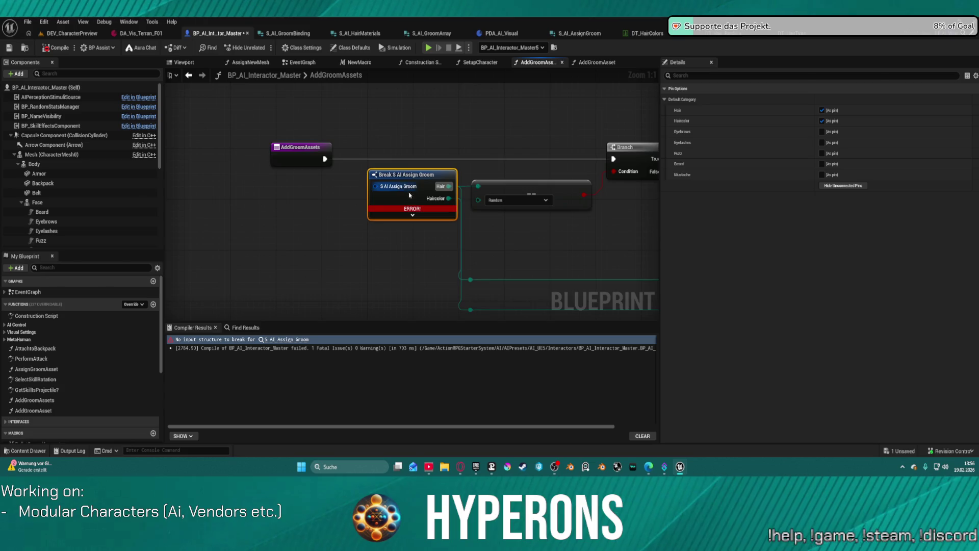
pyautogui.scroll(-4, 390, 194)
pyautogui.moveTo(175, 163); pyautogui.dragTo(403, 207)
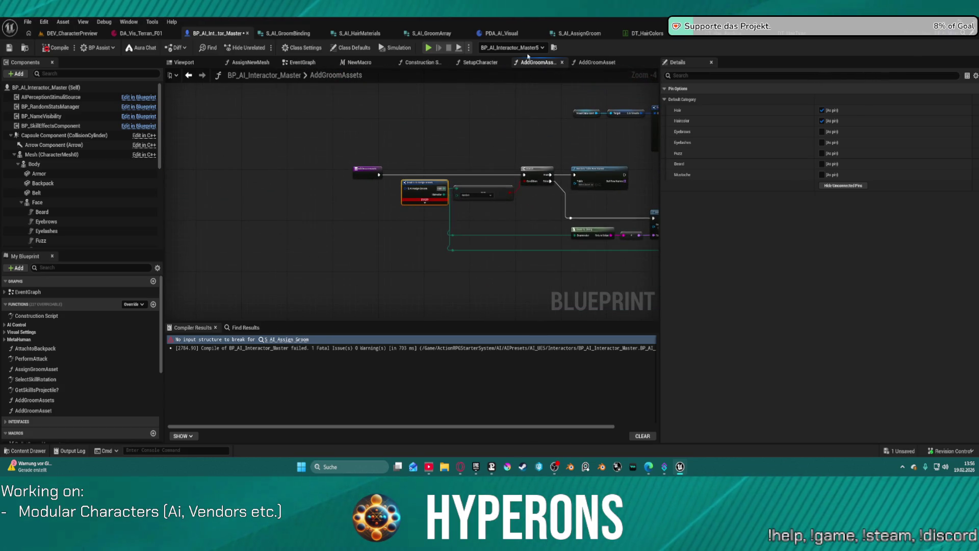
pyautogui.click(502, 33)
pyautogui.hotkey('ctrl', 's')
pyautogui.click(223, 32)
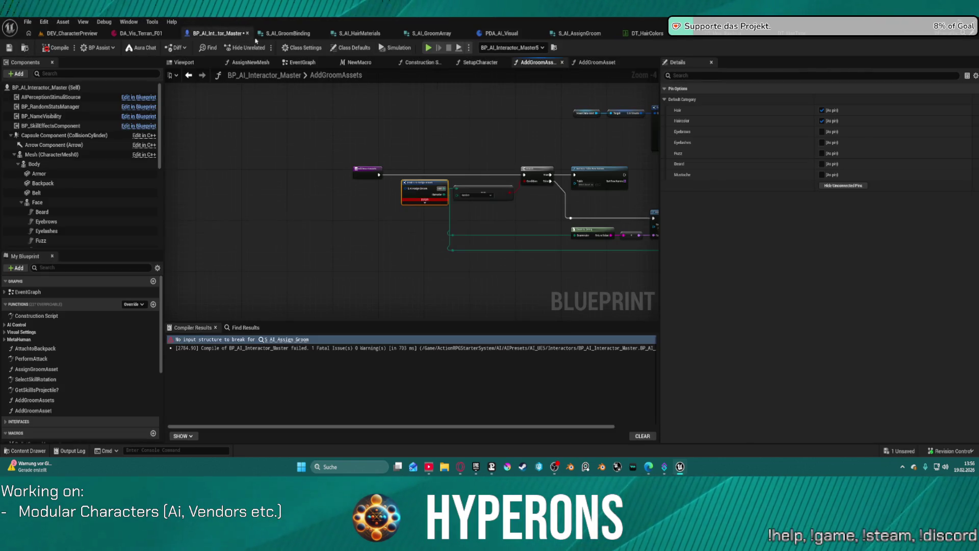
# Move the VisualDataAsset and S AI Visuals getter nodes beside Break S AI Assign Groom
pyautogui.moveTo(405, 187); pyautogui.dragTo(371, 202)
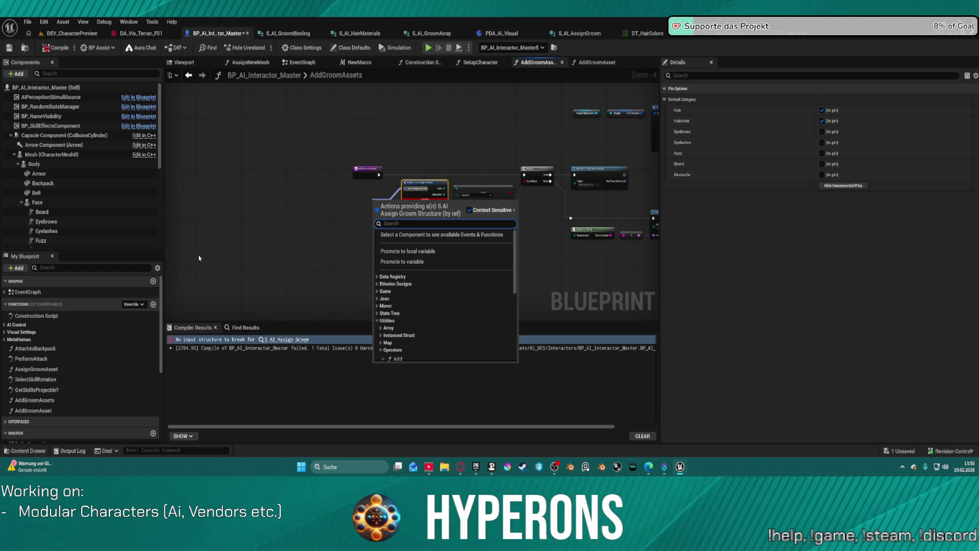
pyautogui.write('vis')
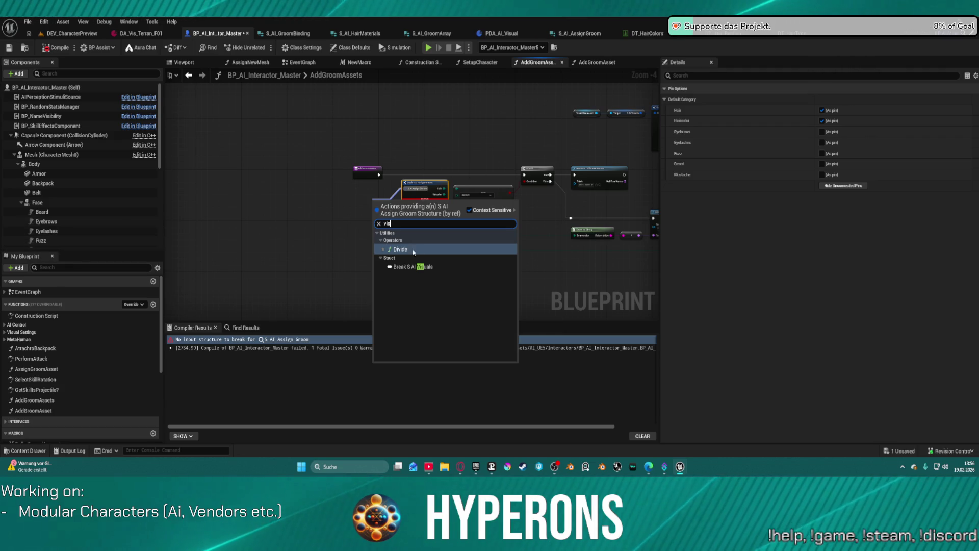
pyautogui.click(201, 247)
pyautogui.scroll(-5, 65, 401)
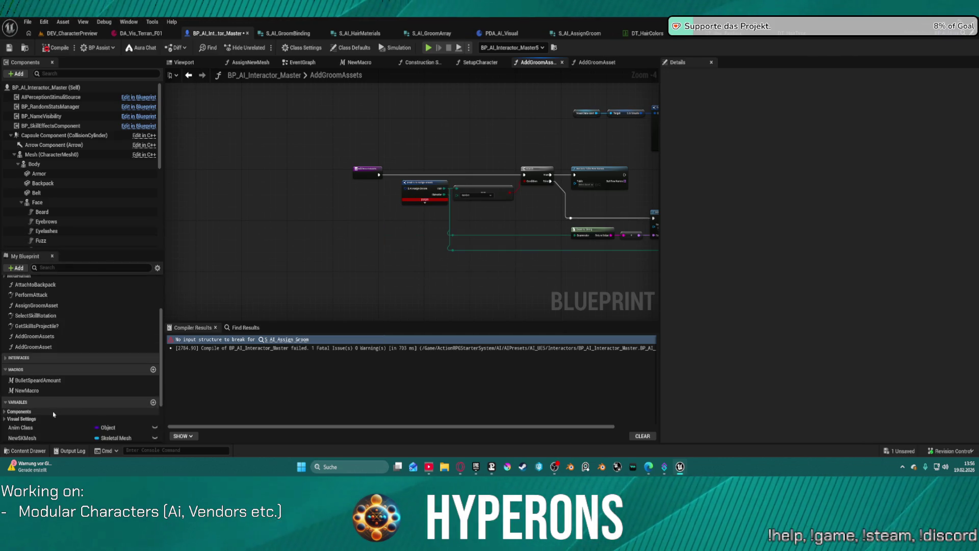
pyautogui.click(59, 269)
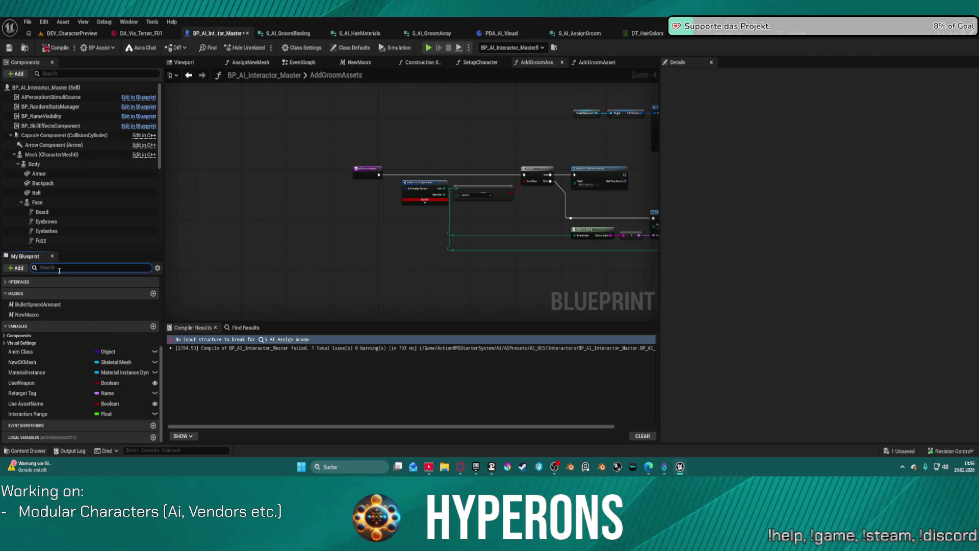
pyautogui.write('viz')
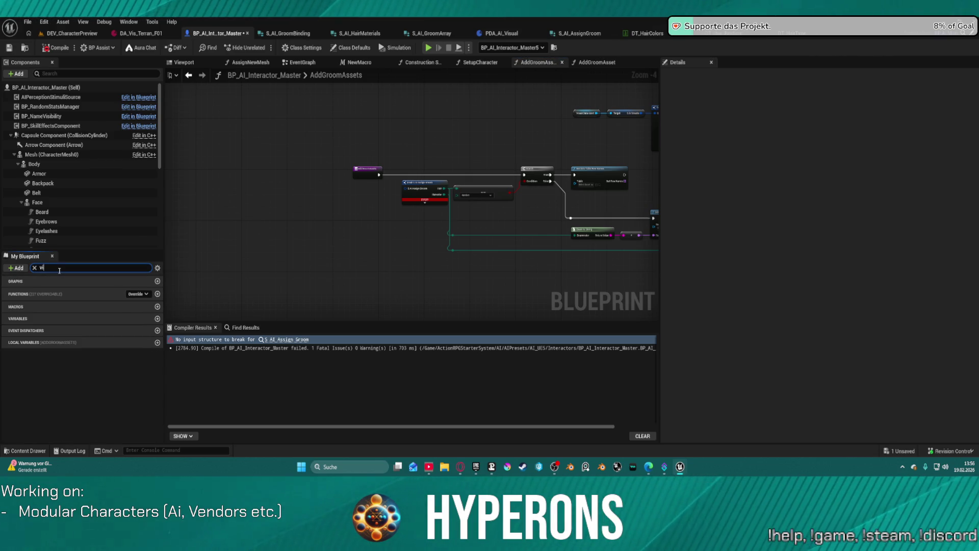
pyautogui.write('sual')
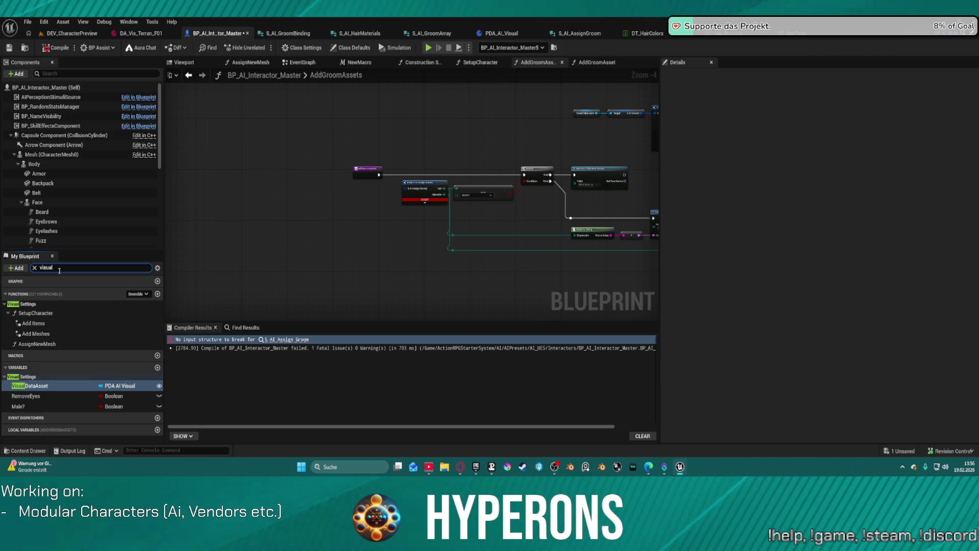
pyautogui.click(620, 113)
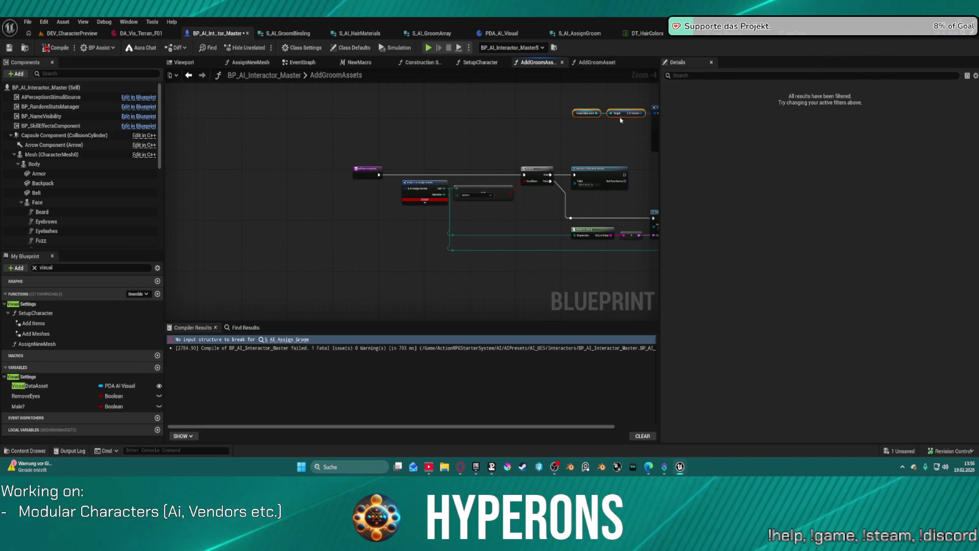
pyautogui.moveTo(586, 113)
pyautogui.mouseDown()
pyautogui.moveTo(356, 193)
pyautogui.moveTo(247, 181)
pyautogui.mouseUp()
pyautogui.scroll(3, 394, 194)
# Add a Break S AI Visuals node from the S AI Visuals output, showing only its Grooms pin
pyautogui.moveTo(355, 189)
pyautogui.mouseDown()
pyautogui.moveTo(379, 179)
pyautogui.moveTo(343, 244)
pyautogui.moveTo(371, 224)
pyautogui.moveTo(347, 241)
pyautogui.mouseUp()
pyautogui.write('br')
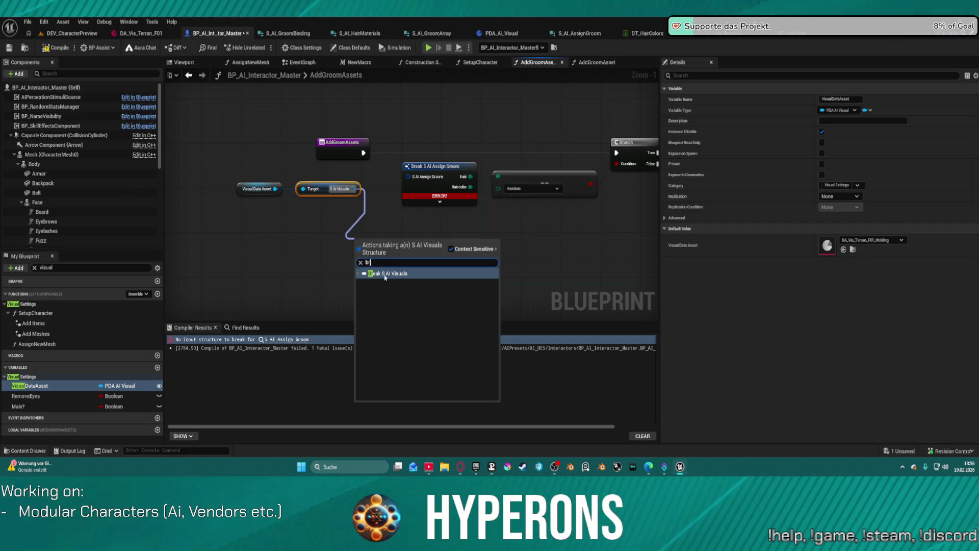
pyautogui.click(385, 275)
pyautogui.moveTo(388, 241); pyautogui.dragTo(308, 215)
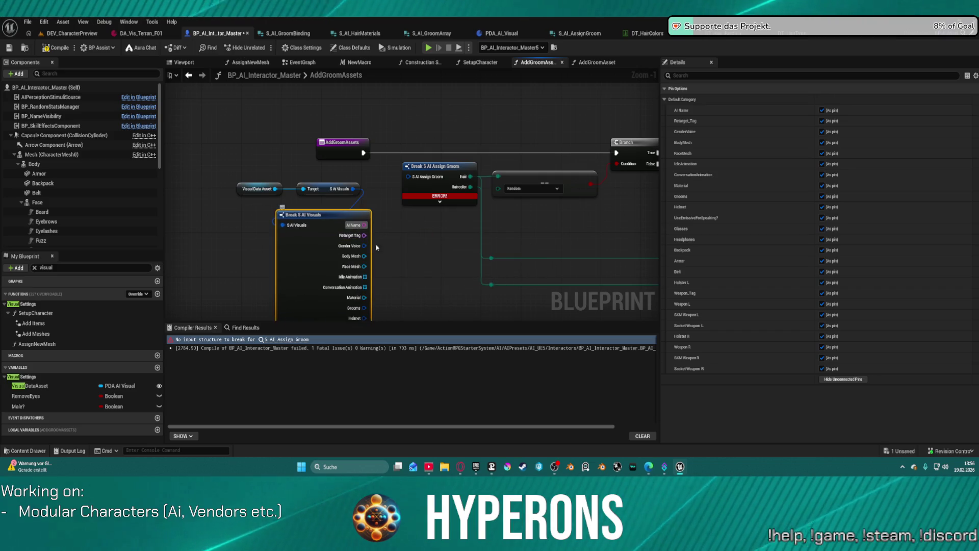
pyautogui.moveTo(365, 314)
pyautogui.mouseDown()
pyautogui.moveTo(396, 206)
pyautogui.moveTo(339, 307)
pyautogui.moveTo(377, 290)
pyautogui.moveTo(410, 174)
pyautogui.mouseUp()
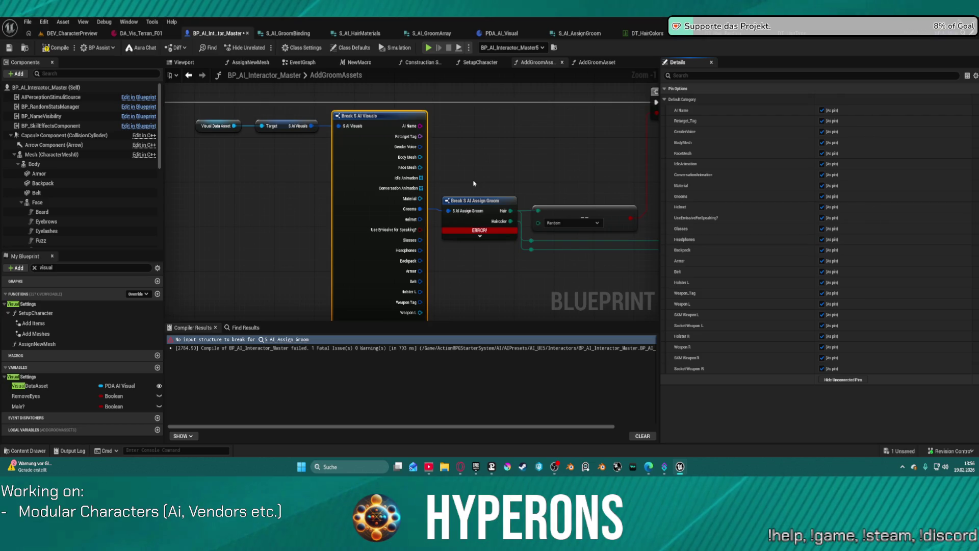
pyautogui.click(849, 380)
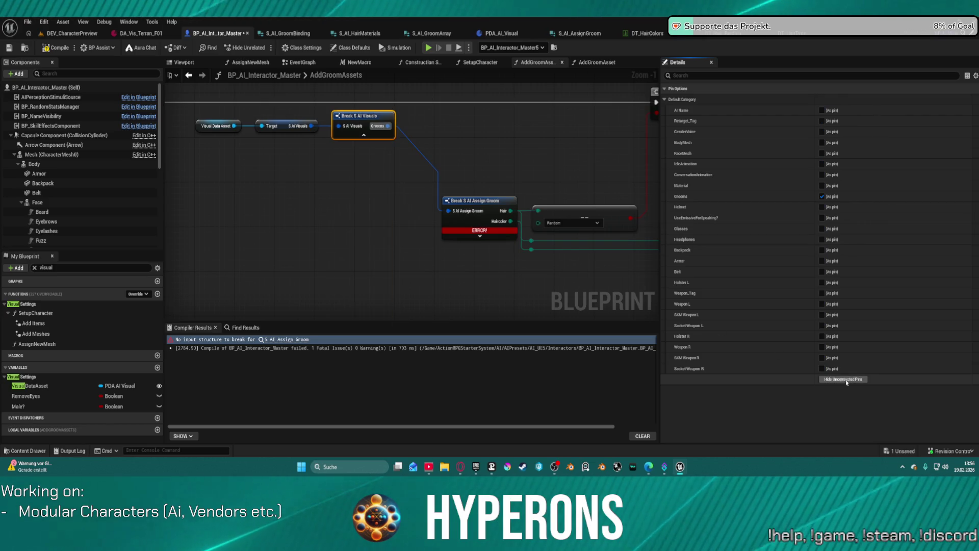
pyautogui.hotkey('ctrl', 'z')
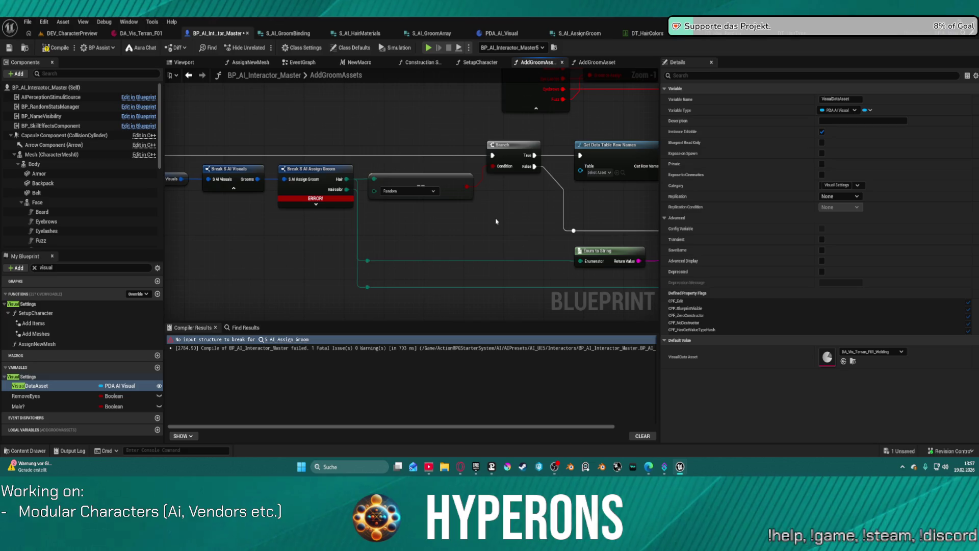
pyautogui.moveTo(314, 145)
pyautogui.mouseDown()
pyautogui.moveTo(399, 168)
pyautogui.moveTo(384, 164)
pyautogui.mouseUp()
# Save and compile the blueprint, then delete the leftover Break S AI Visuals node
pyautogui.hotkey('ctrl', 's')
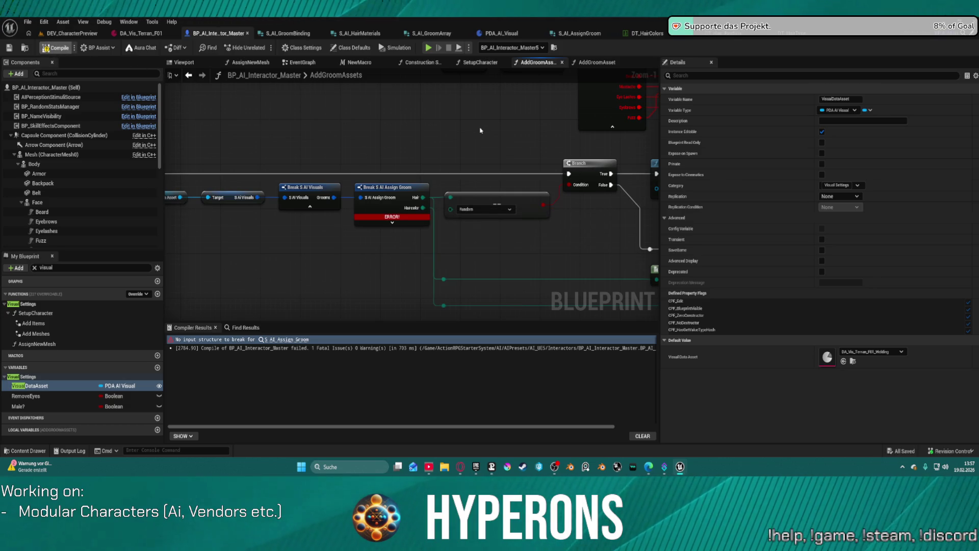
pyautogui.press('F7')
pyautogui.moveTo(470, 128)
pyautogui.mouseDown()
pyautogui.moveTo(299, 138)
pyautogui.moveTo(489, 173)
pyautogui.moveTo(330, 174)
pyautogui.mouseUp()
pyautogui.scroll(-4, 330, 174)
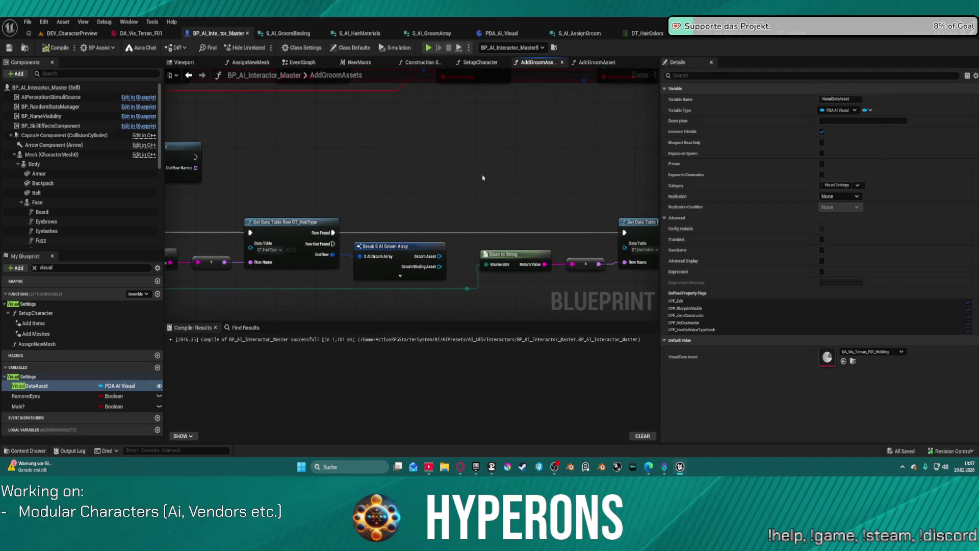
pyautogui.scroll(4, 391, 186)
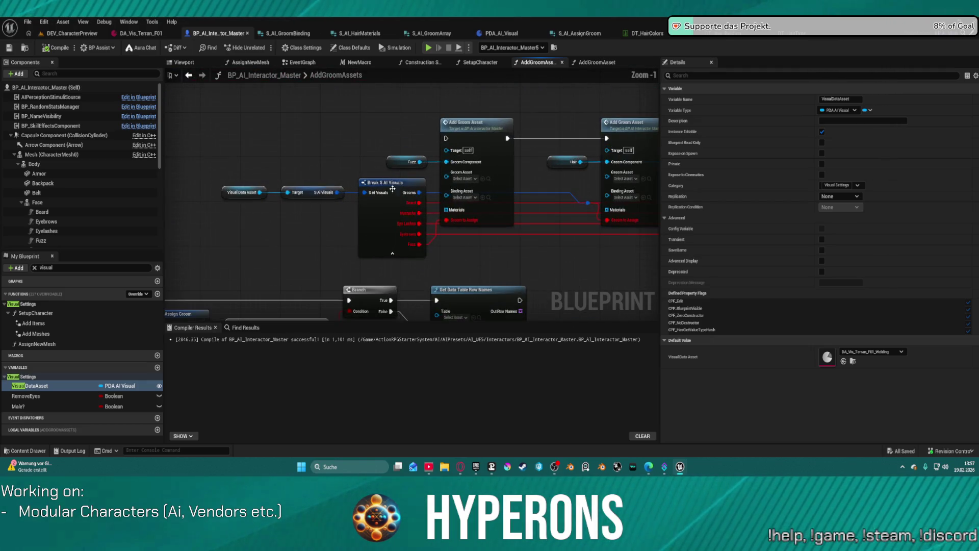
pyautogui.click(400, 222)
pyautogui.moveTo(391, 206); pyautogui.dragTo(377, 218)
pyautogui.press('Delete')
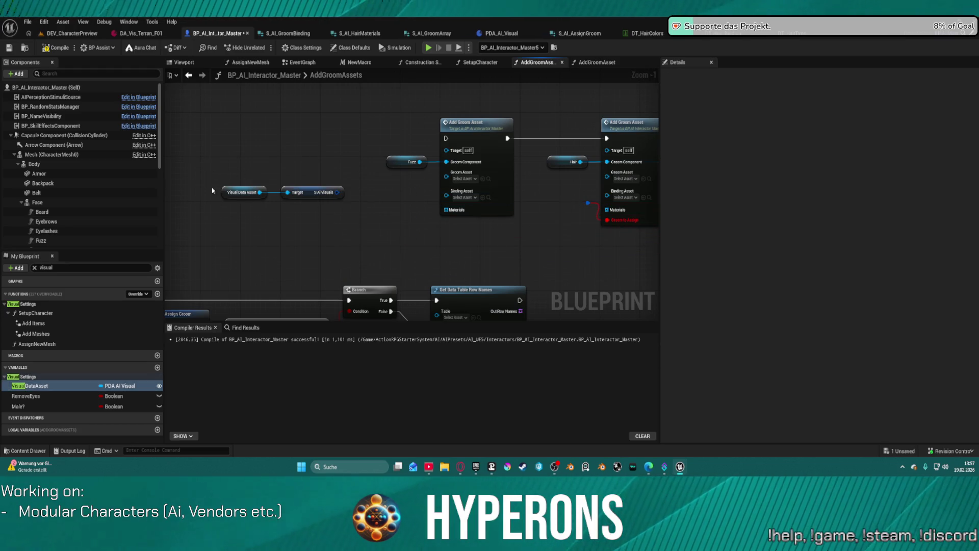
pyautogui.moveTo(595, 229)
pyautogui.mouseDown()
pyautogui.moveTo(502, 240)
pyautogui.moveTo(502, 190)
pyautogui.moveTo(544, 211)
pyautogui.moveTo(374, 198)
pyautogui.mouseUp()
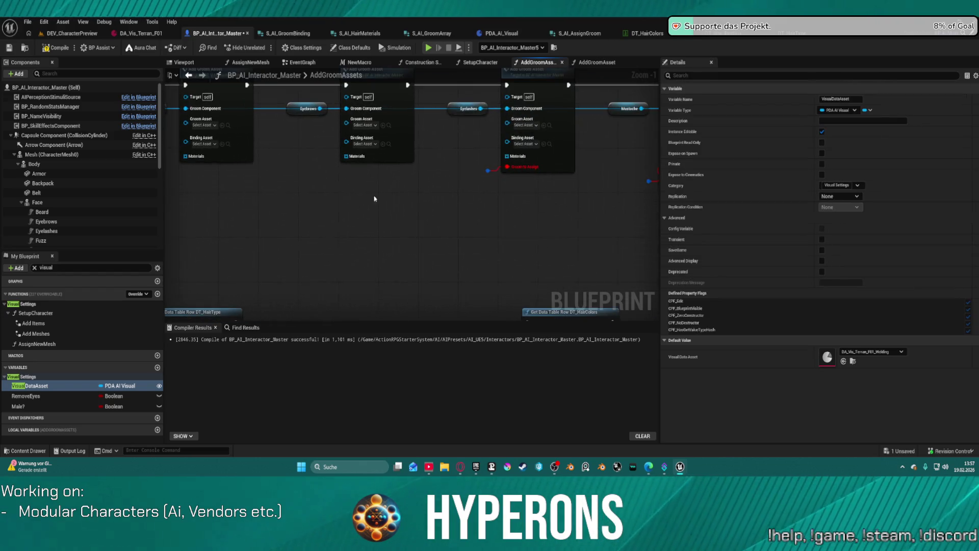
# Delete the stray reroute node near the Mustache and Beard groom nodes
pyautogui.click(492, 180)
pyautogui.moveTo(491, 180); pyautogui.dragTo(457, 168)
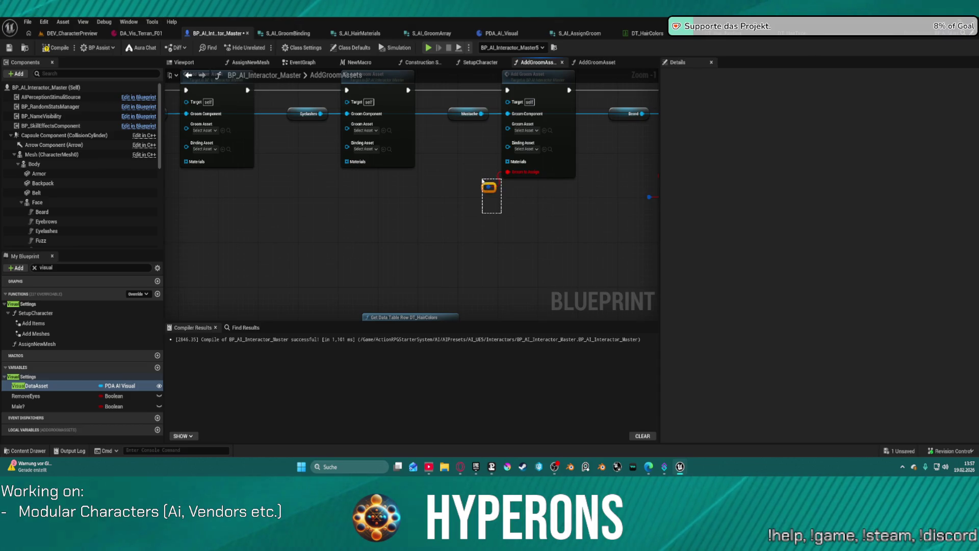
pyautogui.press('Delete')
pyautogui.moveTo(479, 204); pyautogui.dragTo(284, 239)
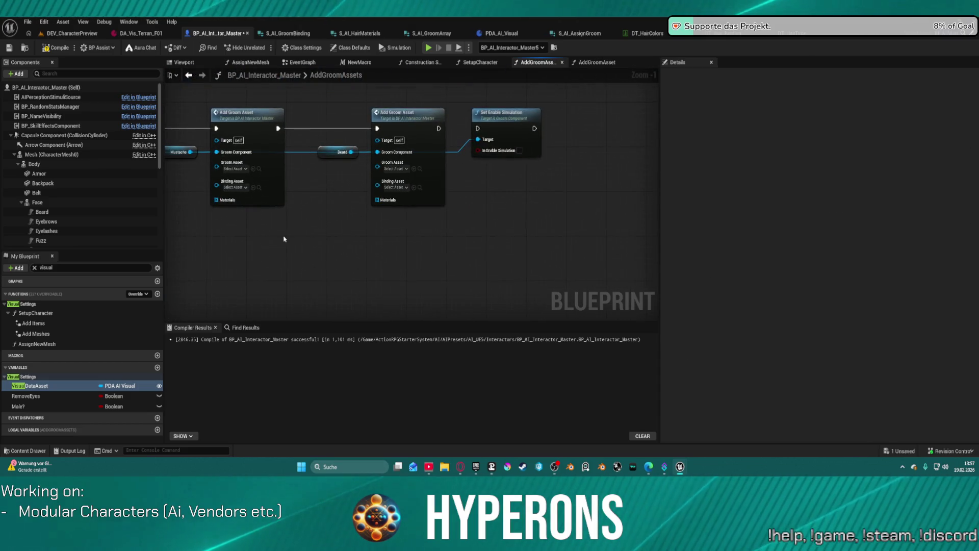
pyautogui.scroll(-8, 579, 124)
pyautogui.moveTo(607, 216); pyautogui.dragTo(335, 149)
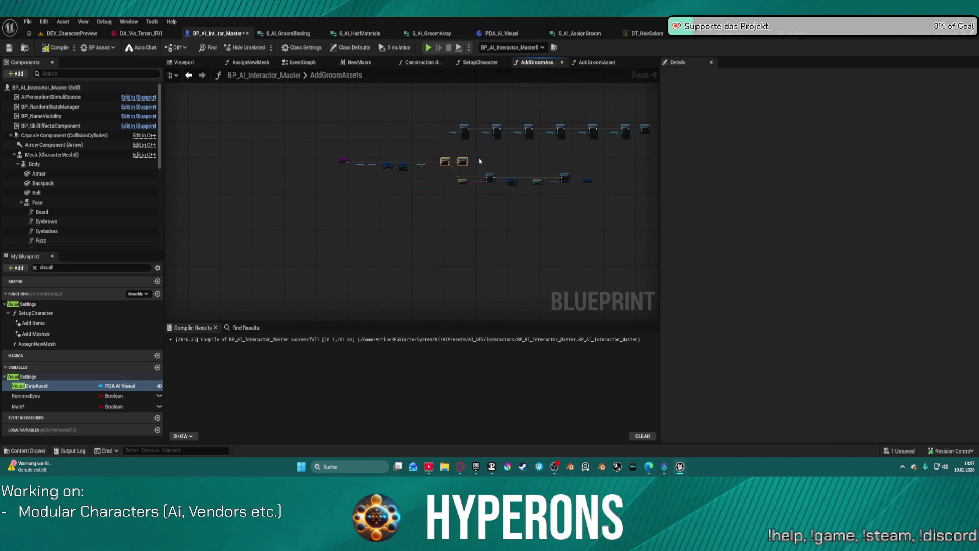
pyautogui.scroll(7, 482, 123)
pyautogui.moveTo(513, 128); pyautogui.dragTo(433, 140)
# Move the Hair Add Groom Asset node lower and break its exec input and output links
pyautogui.moveTo(524, 216); pyautogui.dragTo(542, 206)
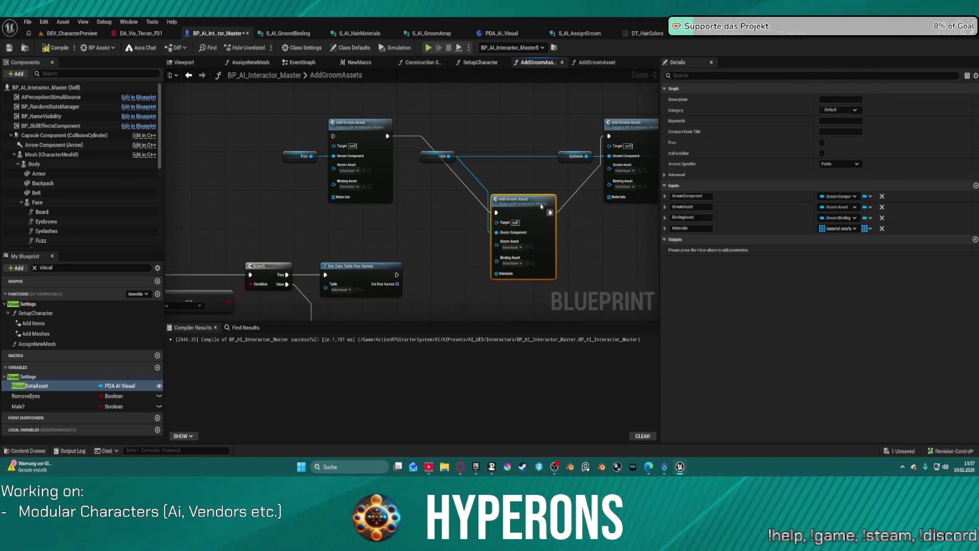
pyautogui.click(473, 198)
pyautogui.keyDown('alt'); pyautogui.click(486, 202); pyautogui.keyUp('alt')
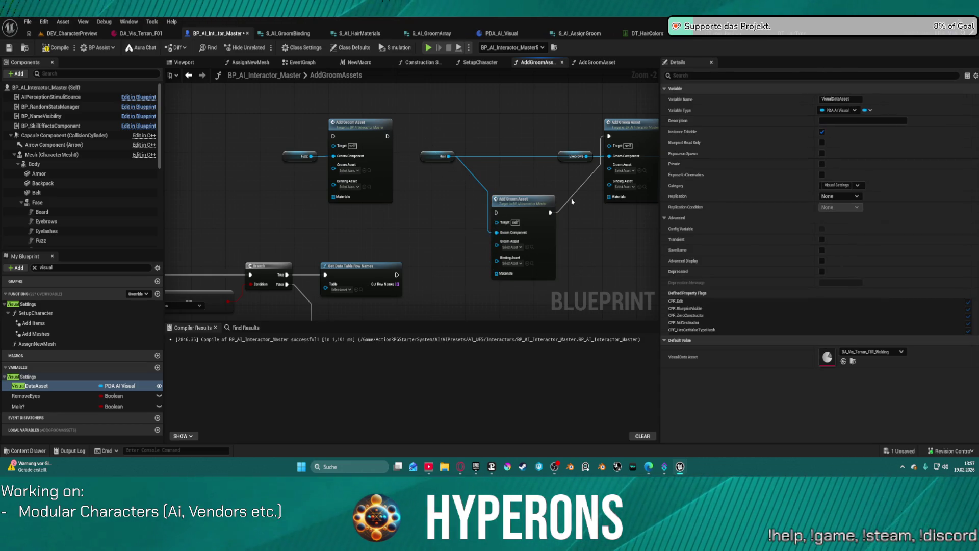
pyautogui.keyDown('alt'); pyautogui.click(551, 212); pyautogui.keyUp('alt')
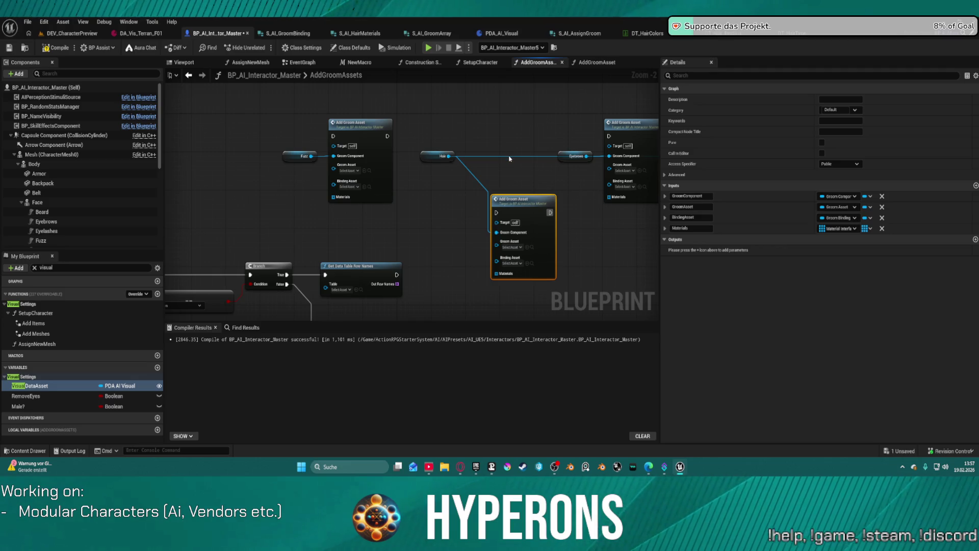
pyautogui.moveTo(430, 154)
pyautogui.mouseDown()
pyautogui.moveTo(510, 214)
pyautogui.moveTo(520, 235)
pyautogui.moveTo(649, 256)
pyautogui.moveTo(119, 212)
pyautogui.moveTo(345, 217)
pyautogui.mouseUp()
# Wire groom asset, binding asset, hair material and row-found exec into the Hair Add Groom Asset node
pyautogui.moveTo(240, 181); pyautogui.dragTo(365, 272)
pyautogui.moveTo(364, 250)
pyautogui.mouseDown()
pyautogui.moveTo(396, 312)
pyautogui.moveTo(490, 249)
pyautogui.moveTo(596, 214)
pyautogui.moveTo(494, 217)
pyautogui.moveTo(284, 164)
pyautogui.moveTo(243, 141)
pyautogui.mouseUp()
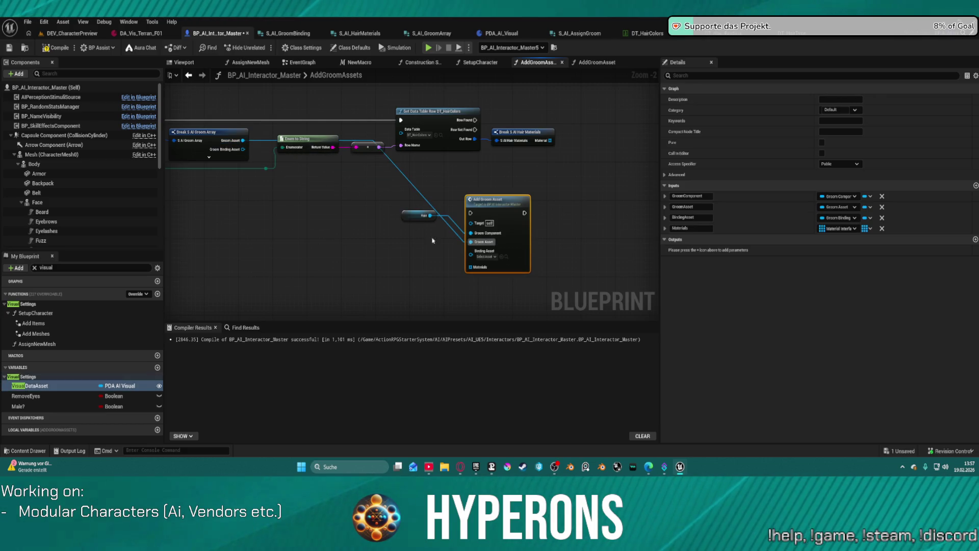
pyautogui.moveTo(471, 254); pyautogui.dragTo(242, 149)
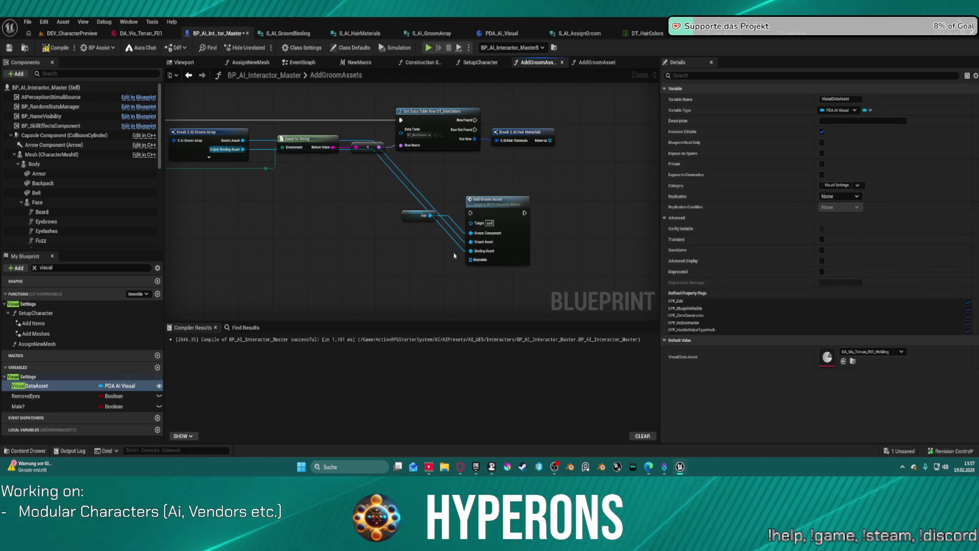
pyautogui.moveTo(470, 259)
pyautogui.mouseDown()
pyautogui.moveTo(560, 157)
pyautogui.moveTo(550, 142)
pyautogui.mouseUp()
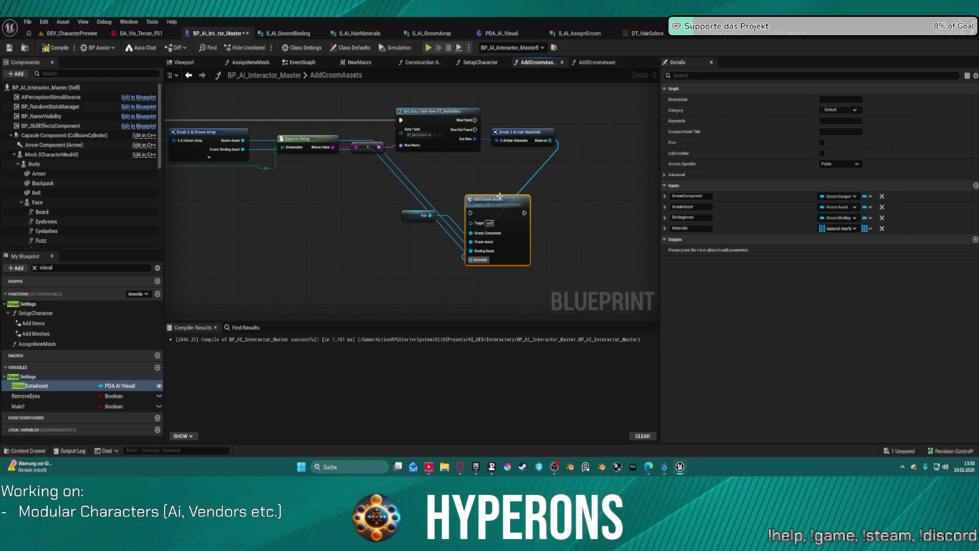
pyautogui.moveTo(481, 223)
pyautogui.mouseDown()
pyautogui.moveTo(533, 232)
pyautogui.moveTo(416, 249)
pyautogui.moveTo(408, 270)
pyautogui.moveTo(433, 250)
pyautogui.moveTo(335, 205)
pyautogui.moveTo(491, 186)
pyautogui.moveTo(632, 109)
pyautogui.moveTo(607, 166)
pyautogui.moveTo(616, 200)
pyautogui.moveTo(620, 193)
pyautogui.mouseUp()
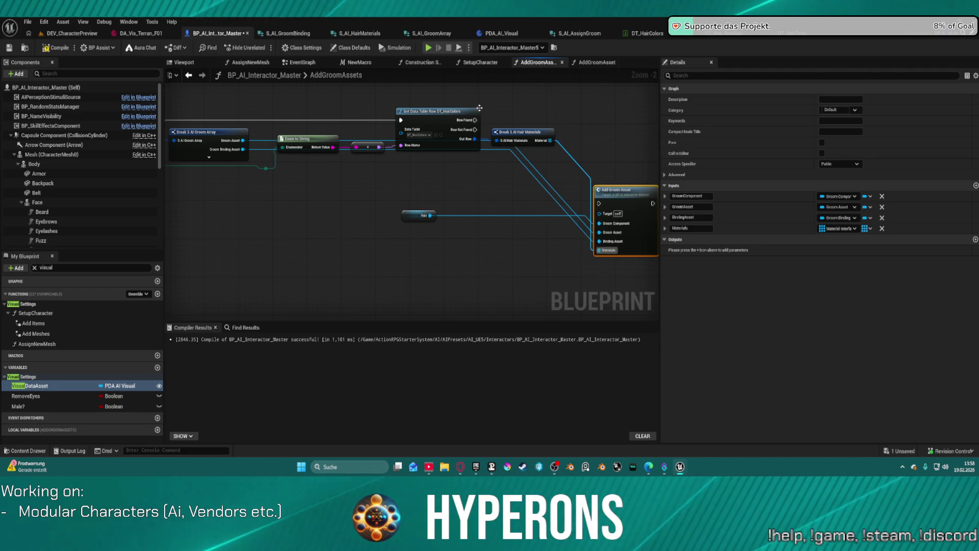
pyautogui.moveTo(474, 120)
pyautogui.mouseDown()
pyautogui.moveTo(601, 204)
pyautogui.moveTo(619, 136)
pyautogui.mouseUp()
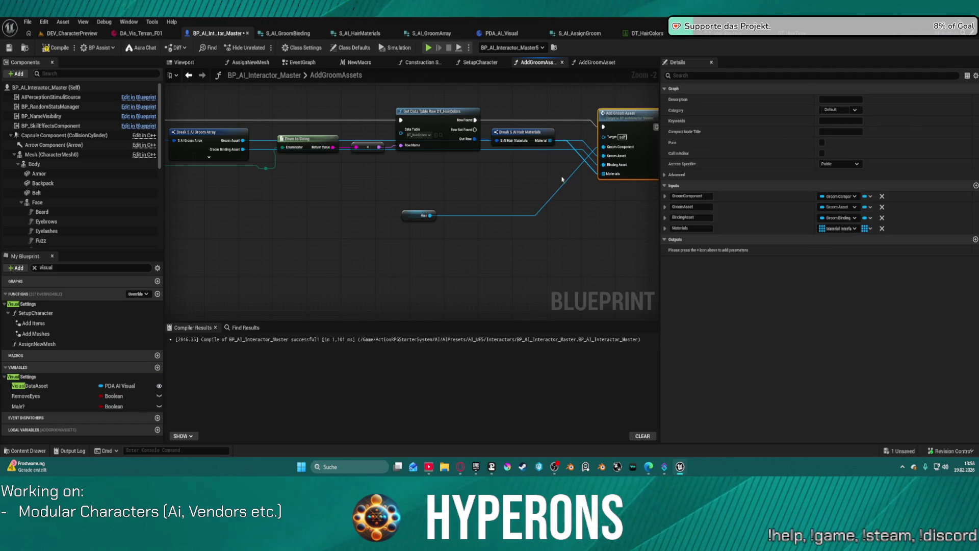
# Straighten the wired nodes and bring up the DT_Hair_Binding data table
pyautogui.press('f')
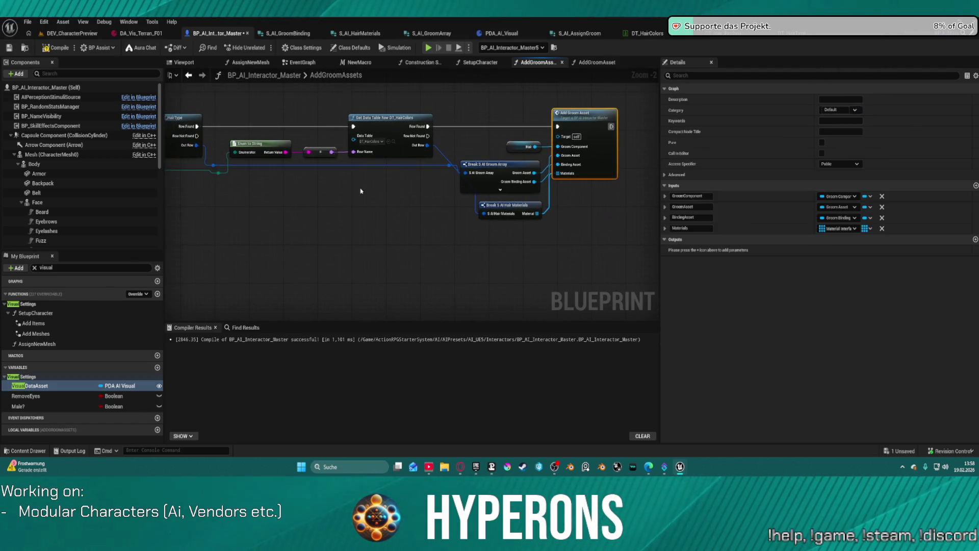
pyautogui.moveTo(337, 191)
pyautogui.mouseDown()
pyautogui.moveTo(503, 171)
pyautogui.moveTo(638, 197)
pyautogui.moveTo(647, 239)
pyautogui.moveTo(284, 221)
pyautogui.mouseUp()
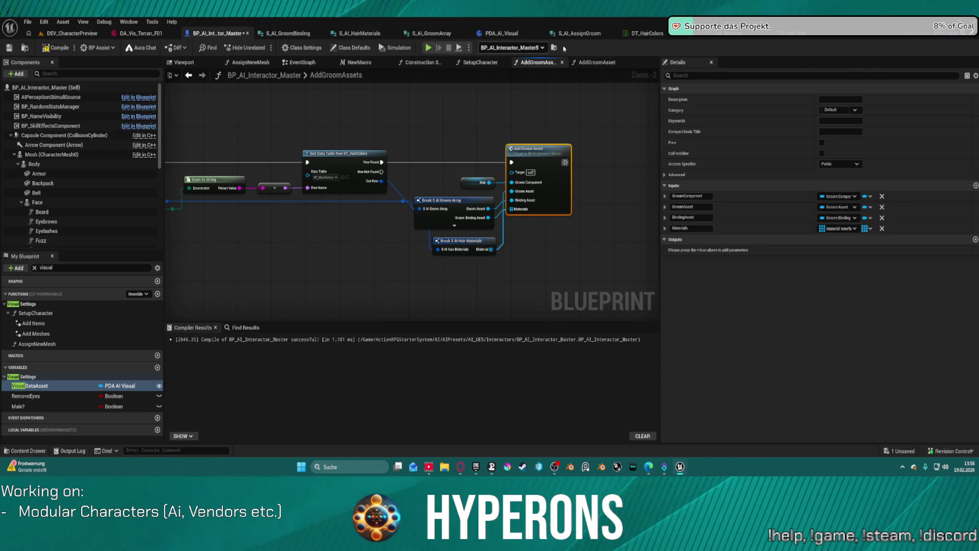
pyautogui.click(718, 35)
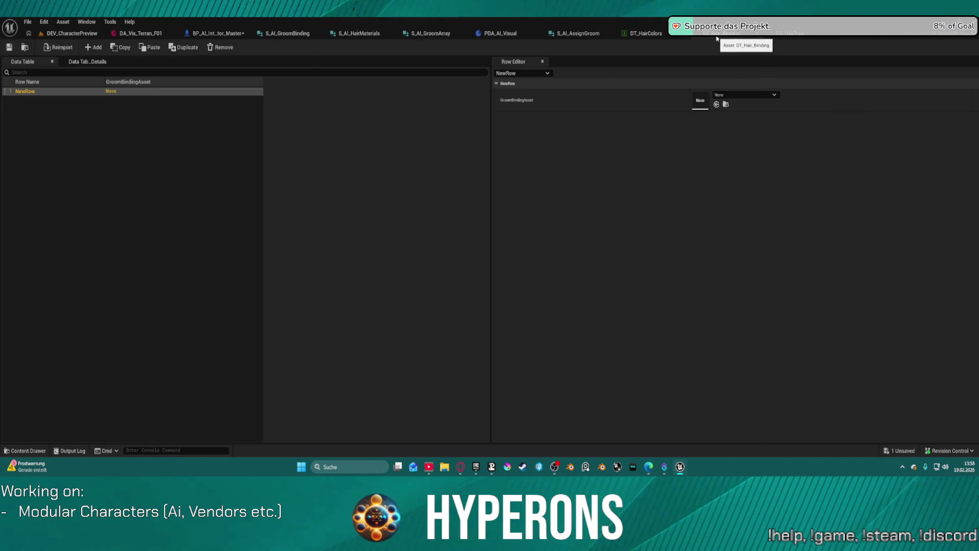
# Set LowPonytail's GroomBindingAsset in DT_HairTypes to Hair_S_LowPonytail_Binding
pyautogui.click(805, 33)
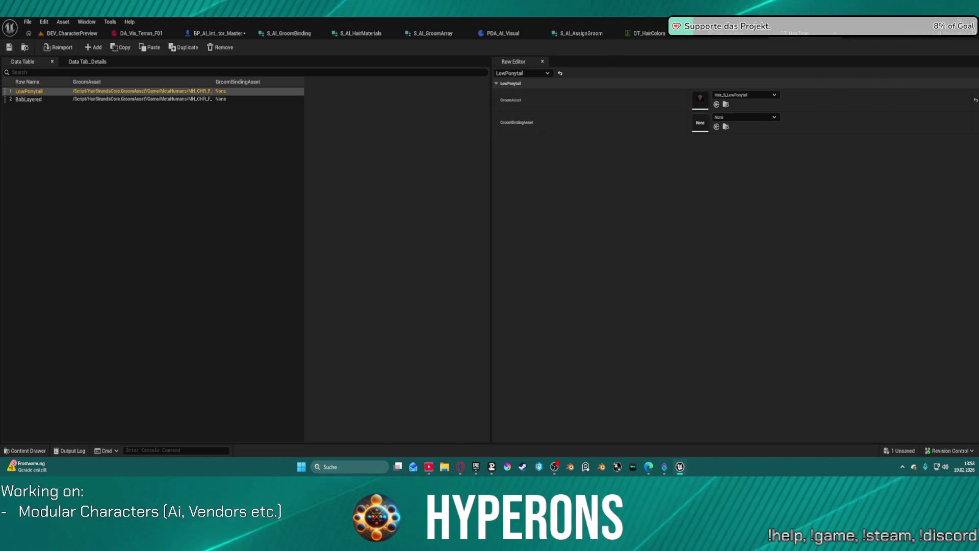
pyautogui.hotkey('ctrl', 'v')
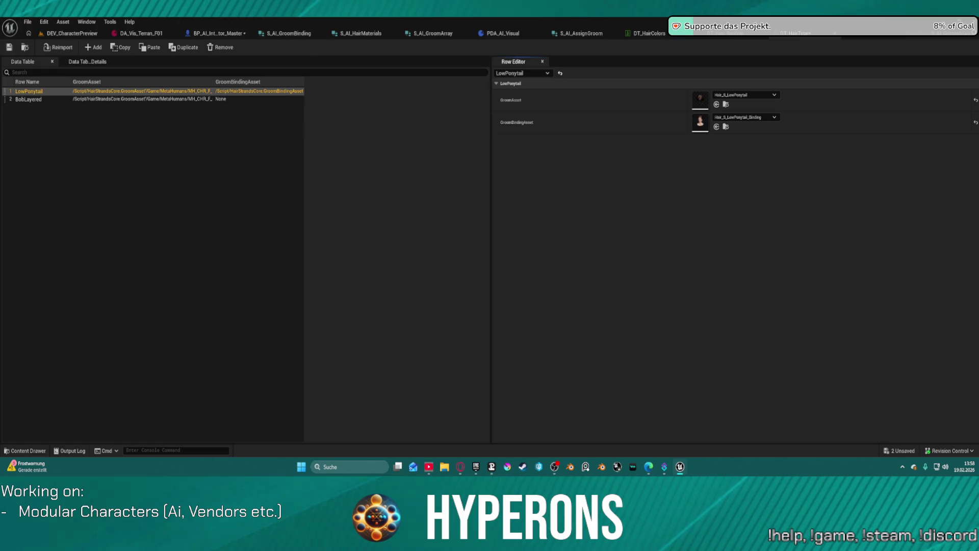
pyautogui.click(646, 34)
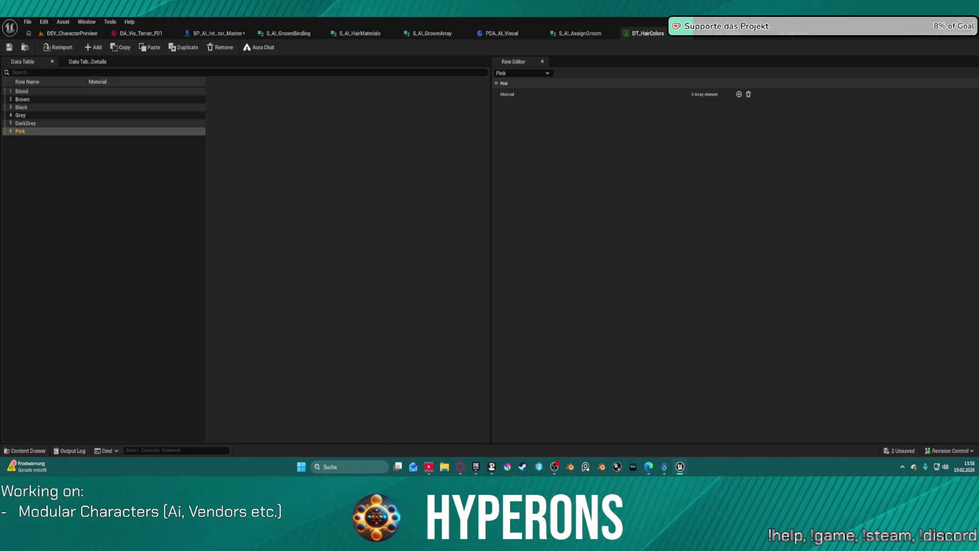
# Fill Pink's Material array with MID_MI_Hair_277, MID_MI_Hair_Cards_278 and MID_MI_Hair_Helmet_279, then save
pyautogui.click(739, 94)
pyautogui.click(739, 94)
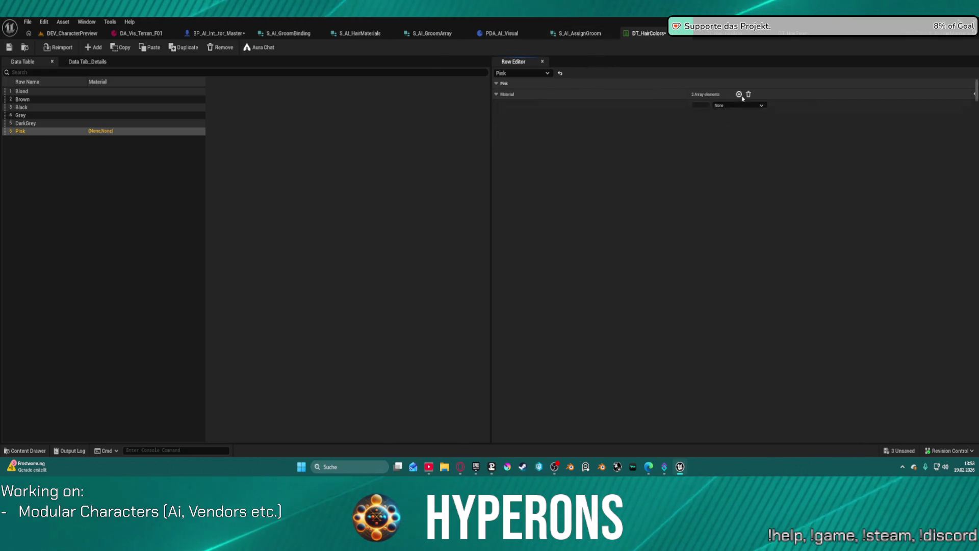
pyautogui.click(739, 94)
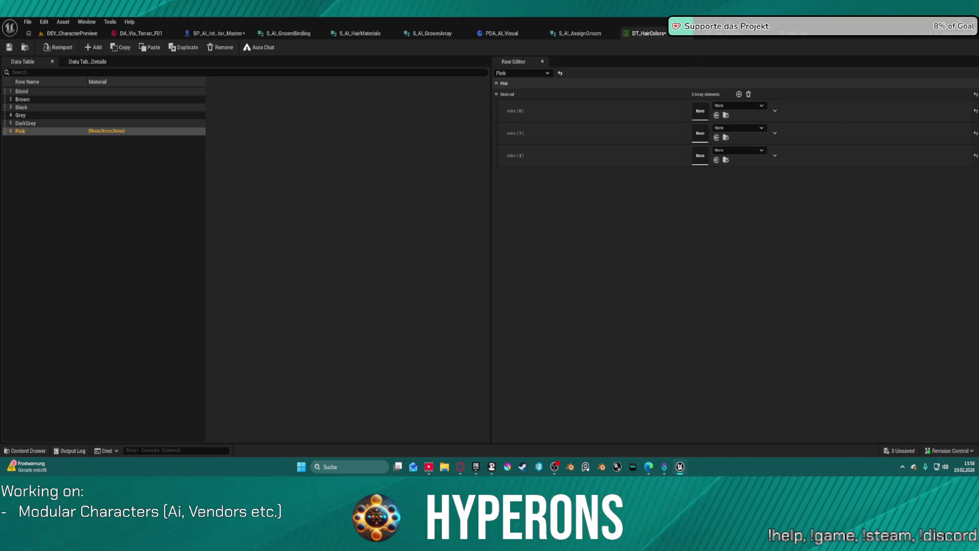
pyautogui.click(725, 115)
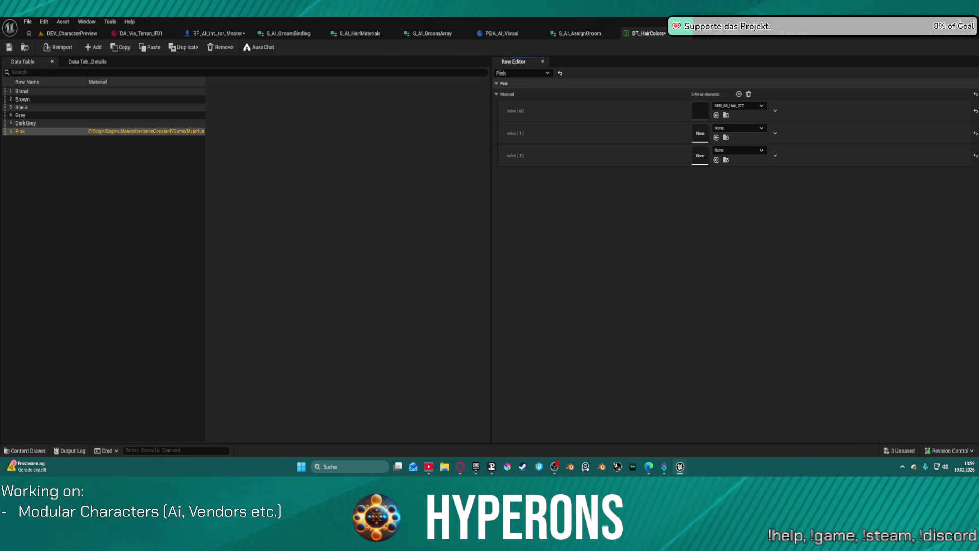
pyautogui.click(717, 138)
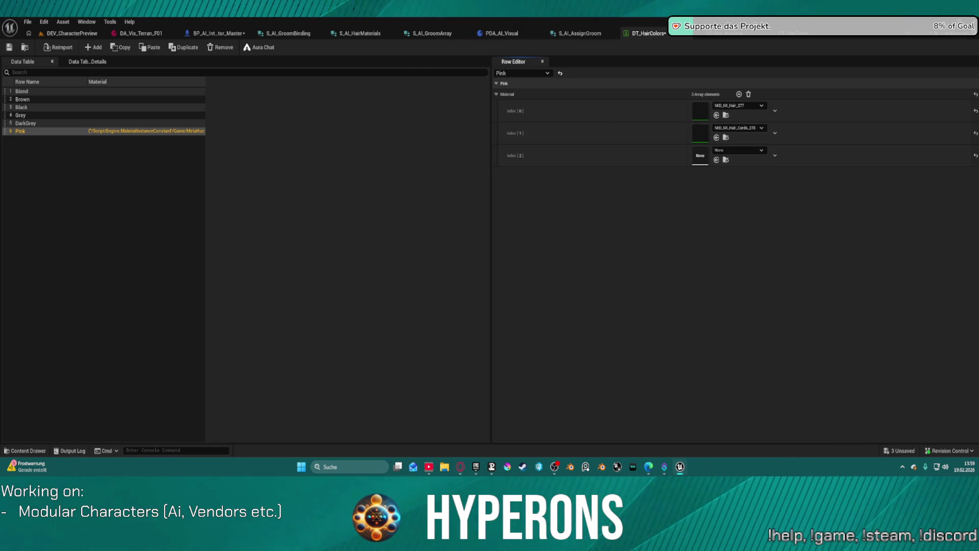
pyautogui.click(716, 160)
pyautogui.click(9, 47)
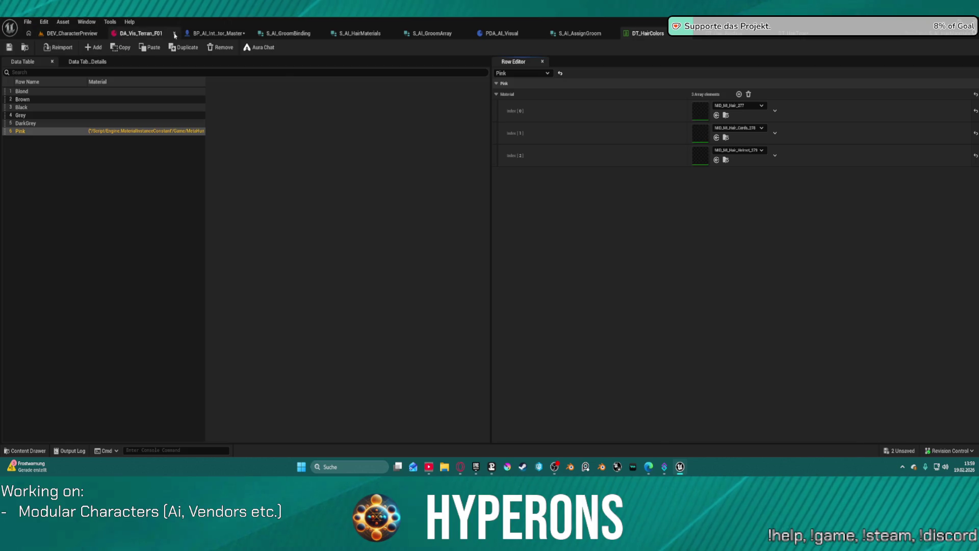
pyautogui.click(215, 33)
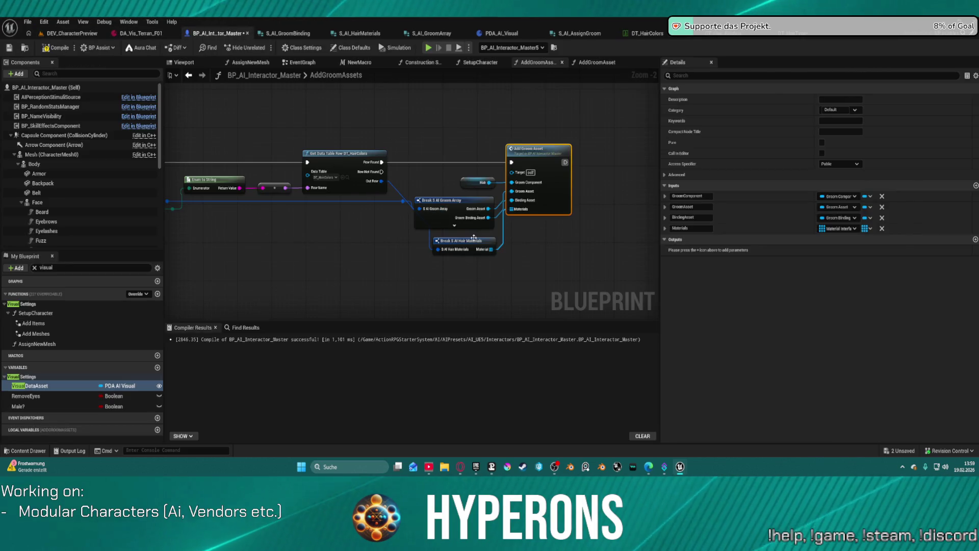
# Save BP_AI_Interactor_Master and fly the camera around the DEV_CharacterPreview characters
pyautogui.hotkey('ctrl', 's')
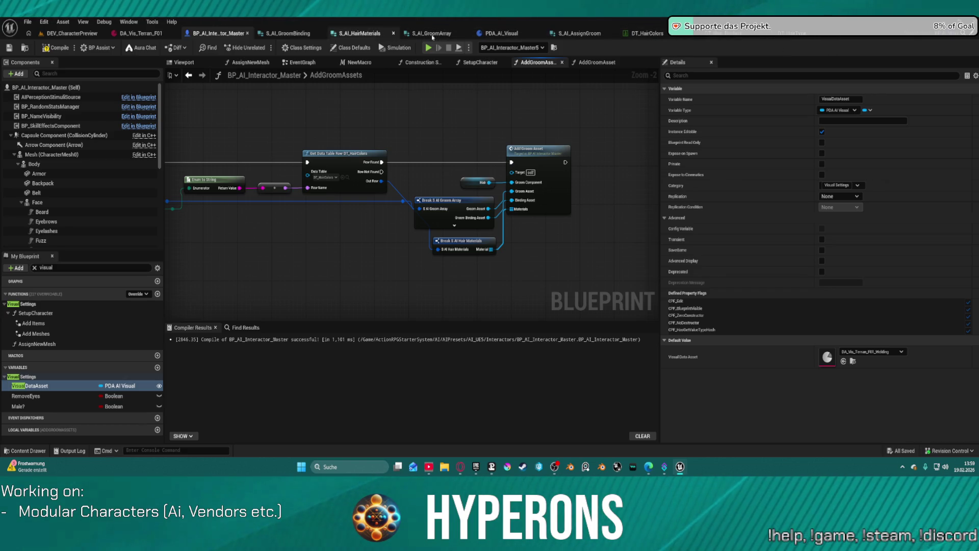
pyautogui.moveTo(372, 127)
pyautogui.mouseDown()
pyautogui.moveTo(653, 135)
pyautogui.moveTo(790, 192)
pyautogui.moveTo(831, 186)
pyautogui.mouseUp()
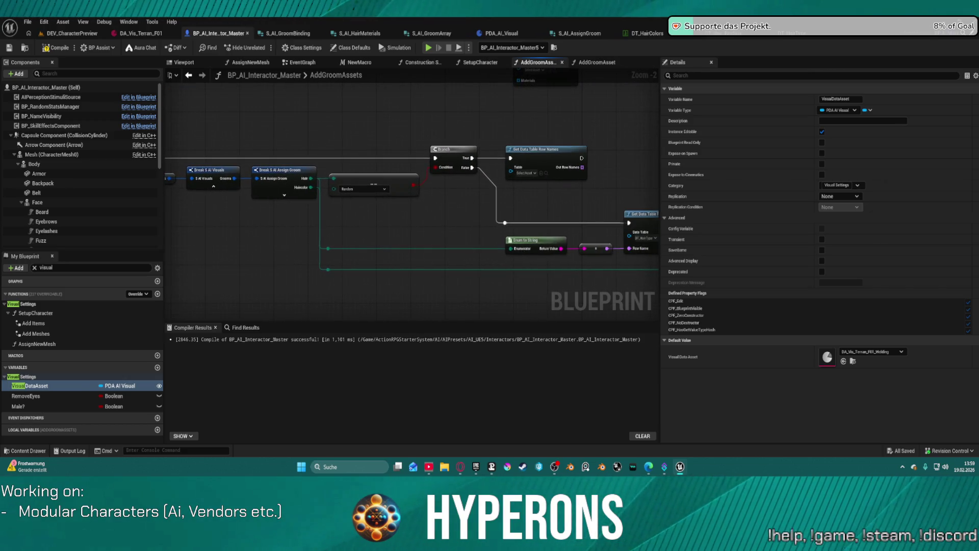
pyautogui.moveTo(412, 204)
pyautogui.mouseDown()
pyautogui.moveTo(589, 197)
pyautogui.moveTo(698, 213)
pyautogui.moveTo(595, 211)
pyautogui.mouseUp()
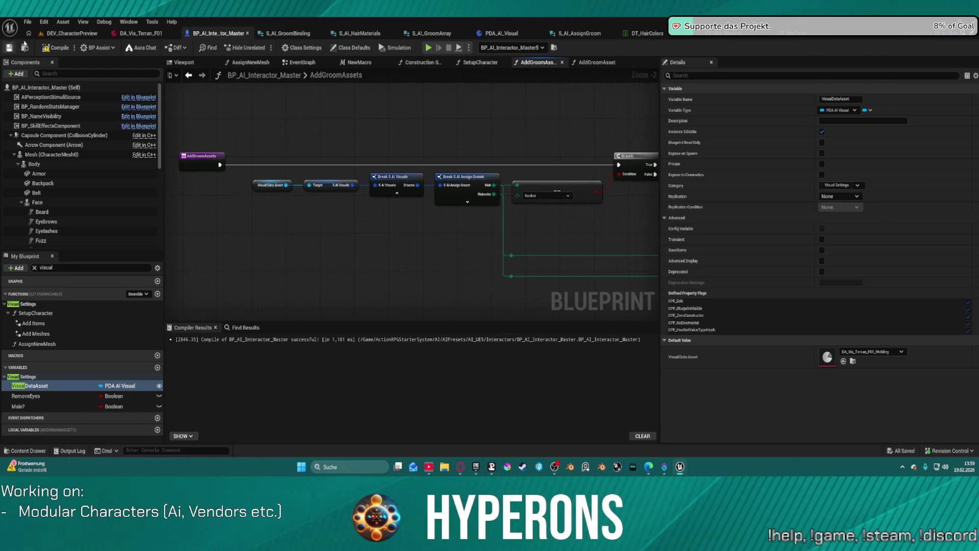
pyautogui.click(71, 33)
pyautogui.moveTo(284, 255)
pyautogui.mouseDown()
pyautogui.moveTo(276, 317)
pyautogui.moveTo(285, 286)
pyautogui.moveTo(326, 270)
pyautogui.moveTo(301, 255)
pyautogui.moveTo(281, 214)
pyautogui.moveTo(255, 100)
pyautogui.mouseUp()
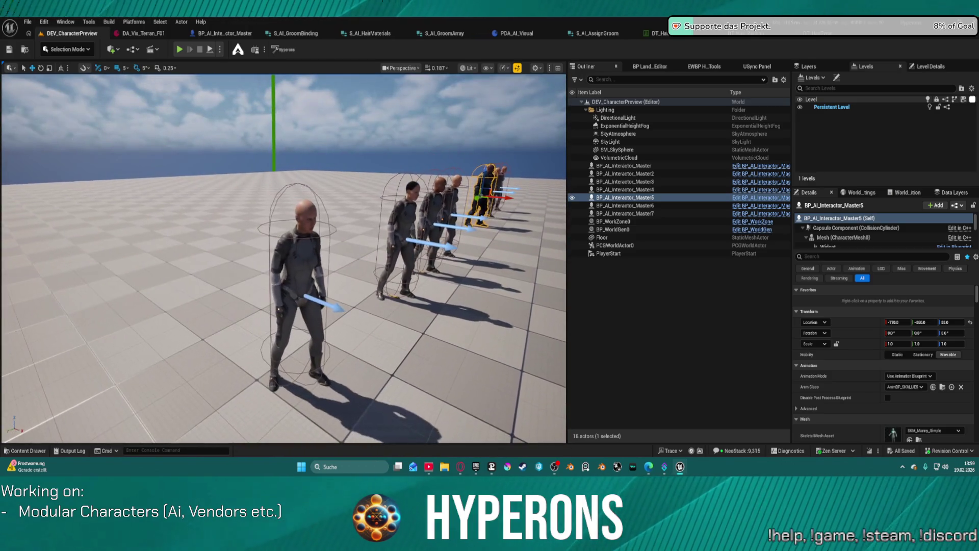
# Confirm DA_Vis_Terran_F01's hair colour is Pink and save the asset
pyautogui.click(141, 33)
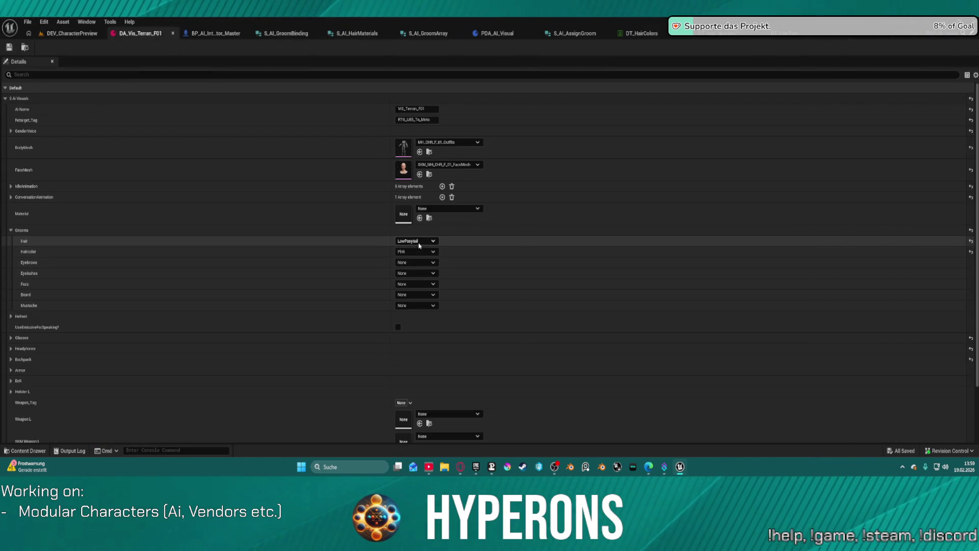
pyautogui.click(414, 251)
pyautogui.click(414, 258)
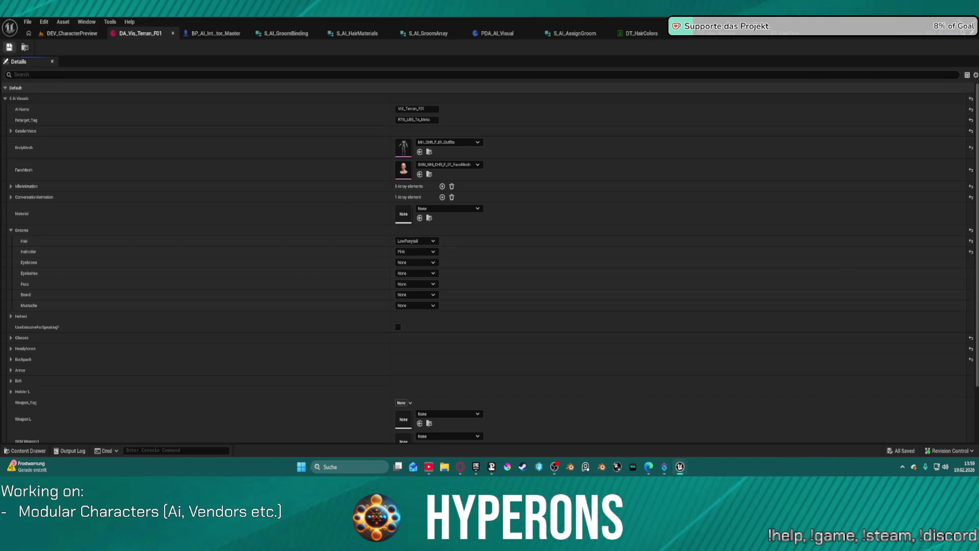
pyautogui.click(8, 47)
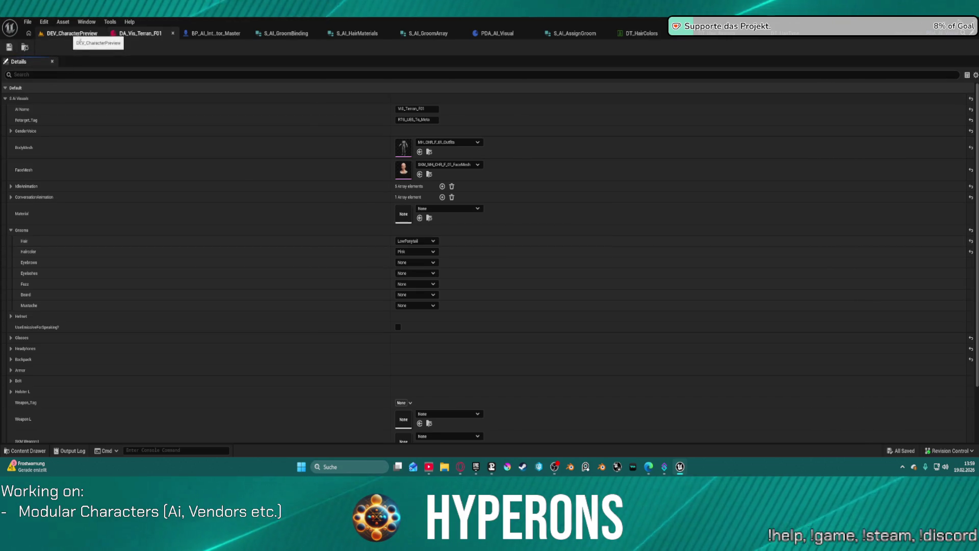
# Reopen the AddGroomAssets function graph in BP_AI_Interactor_Master
pyautogui.click(220, 35)
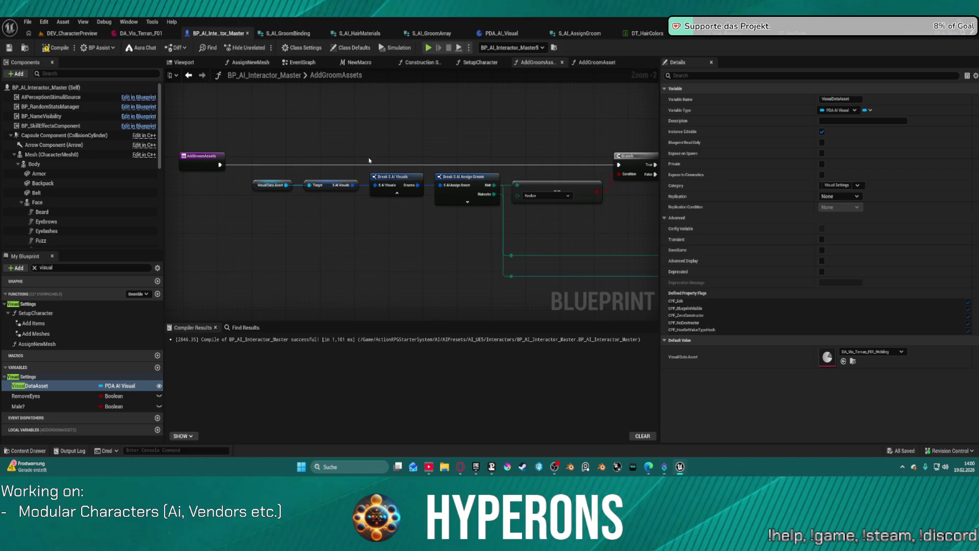
pyautogui.click(488, 64)
pyautogui.doubleClick(357, 124)
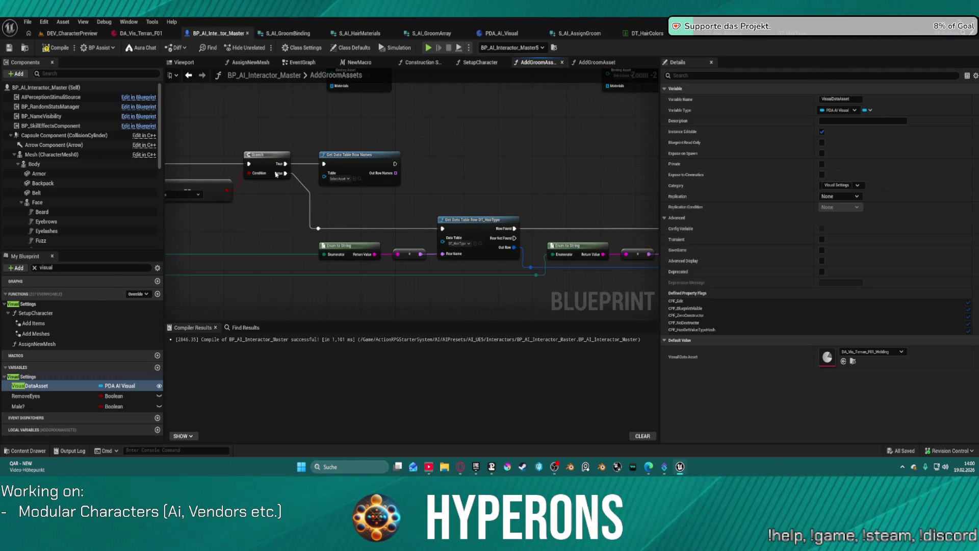
pyautogui.moveTo(421, 143); pyautogui.dragTo(457, 168)
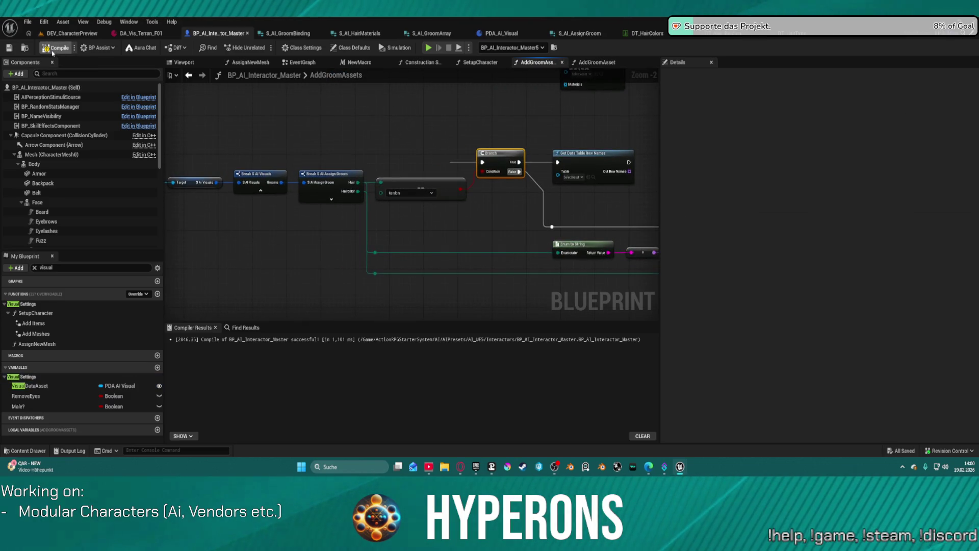
# Fly the camera up to the pink-haired character in the DEV_CharacterPreview level
pyautogui.click(71, 33)
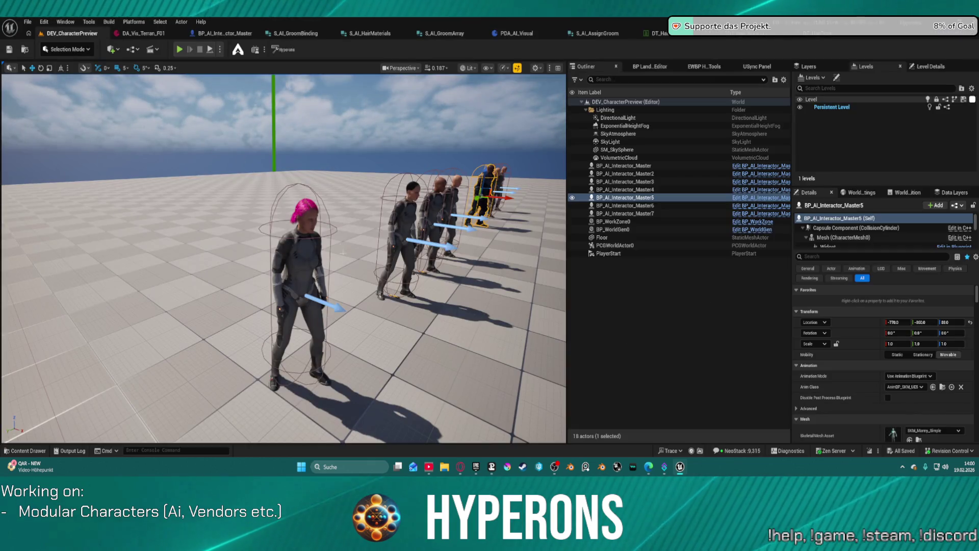
pyautogui.moveTo(207, 440)
pyautogui.mouseDown()
pyautogui.moveTo(219, 398)
pyautogui.moveTo(208, 443)
pyautogui.moveTo(265, 442)
pyautogui.moveTo(265, 408)
pyautogui.moveTo(265, 423)
pyautogui.moveTo(240, 442)
pyautogui.mouseUp()
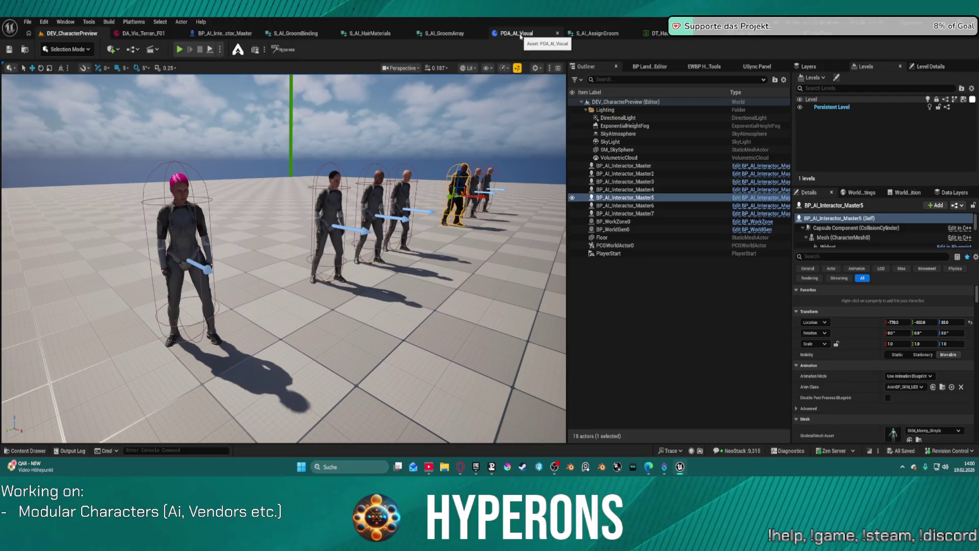
pyautogui.click(521, 36)
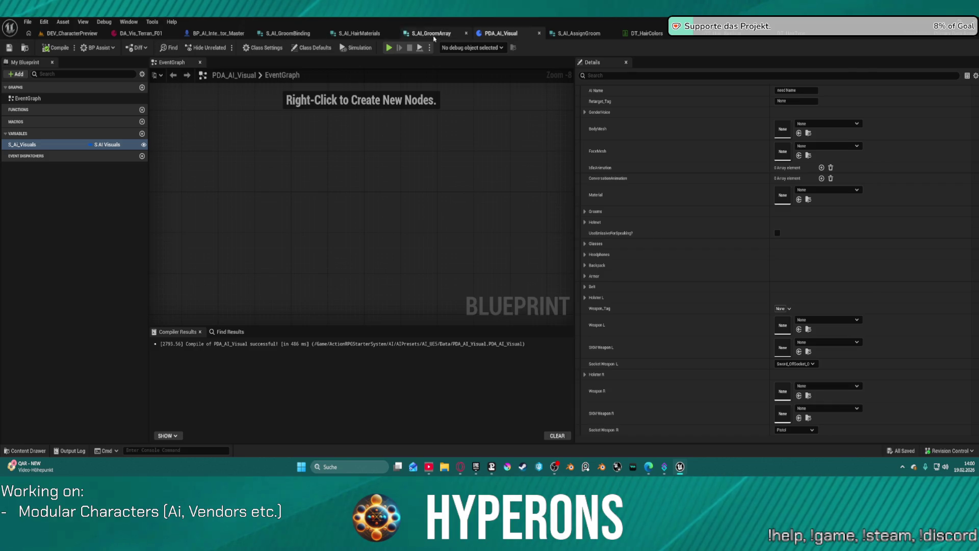
# Close PDA_AI_Visual and shift the Add Groom Asset node further right in AddGroomAssets
pyautogui.middleClick(503, 35)
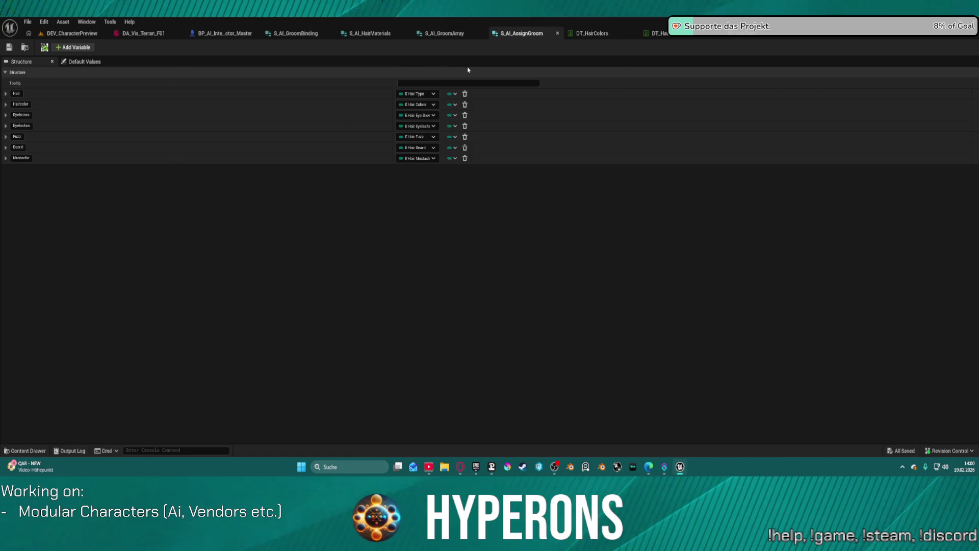
pyautogui.click(224, 33)
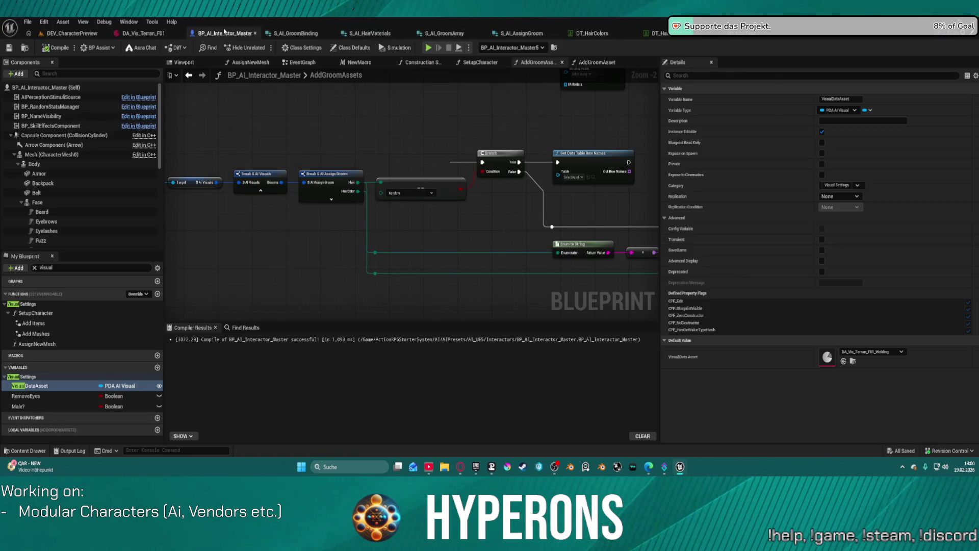
pyautogui.moveTo(638, 193); pyautogui.dragTo(221, 182)
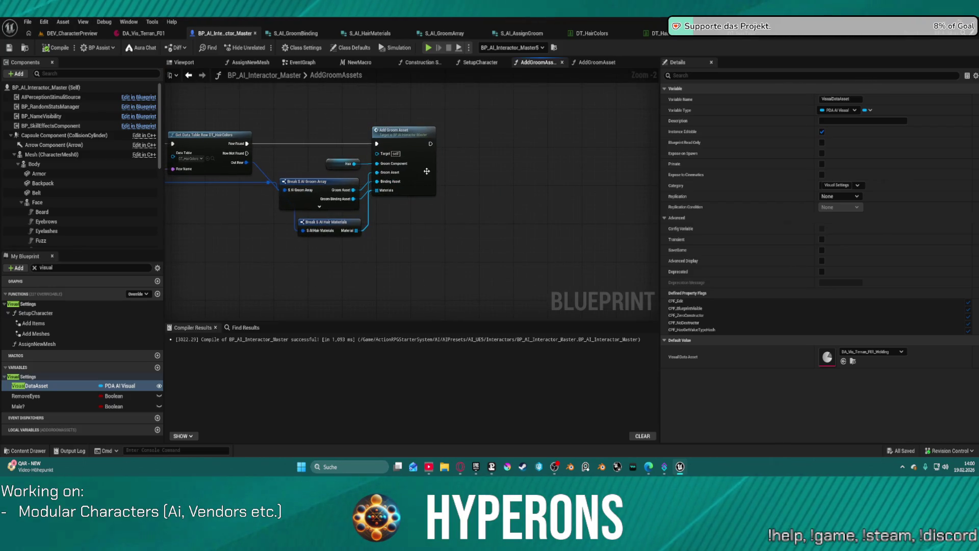
pyautogui.moveTo(423, 173); pyautogui.dragTo(560, 180)
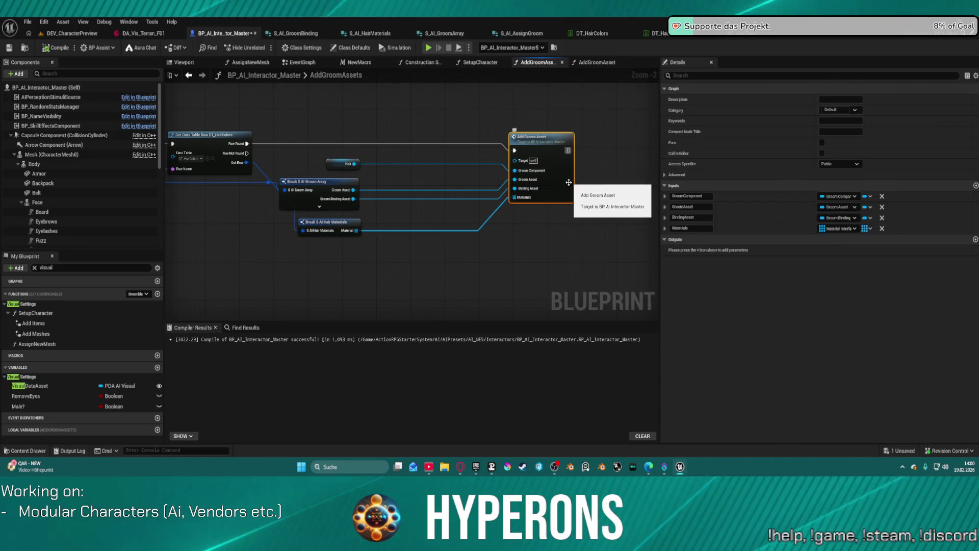
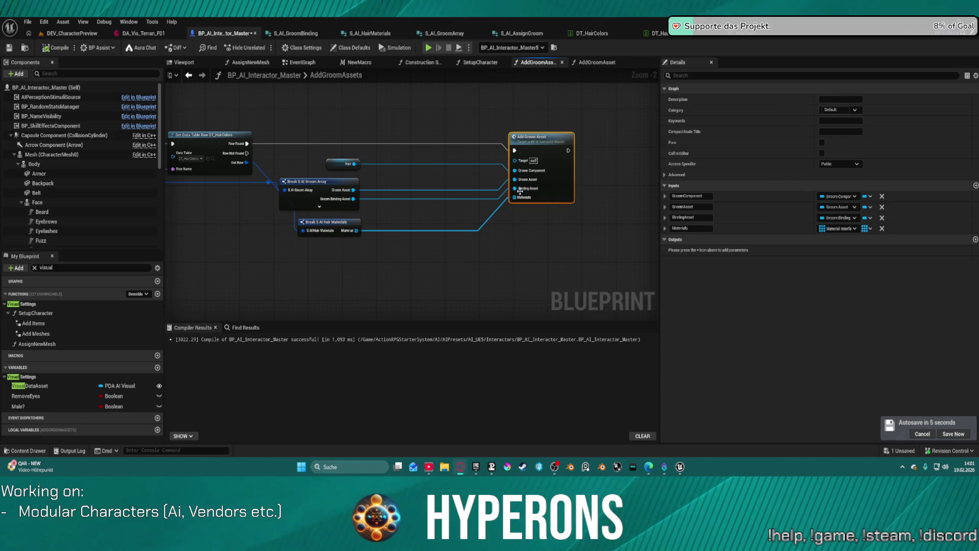
# Wire a new Select node into Add Groom Asset's Binding Asset input and position it
pyautogui.moveTo(515, 197)
pyautogui.mouseDown()
pyautogui.moveTo(561, 239)
pyautogui.moveTo(497, 266)
pyautogui.mouseUp()
pyautogui.write('selec')
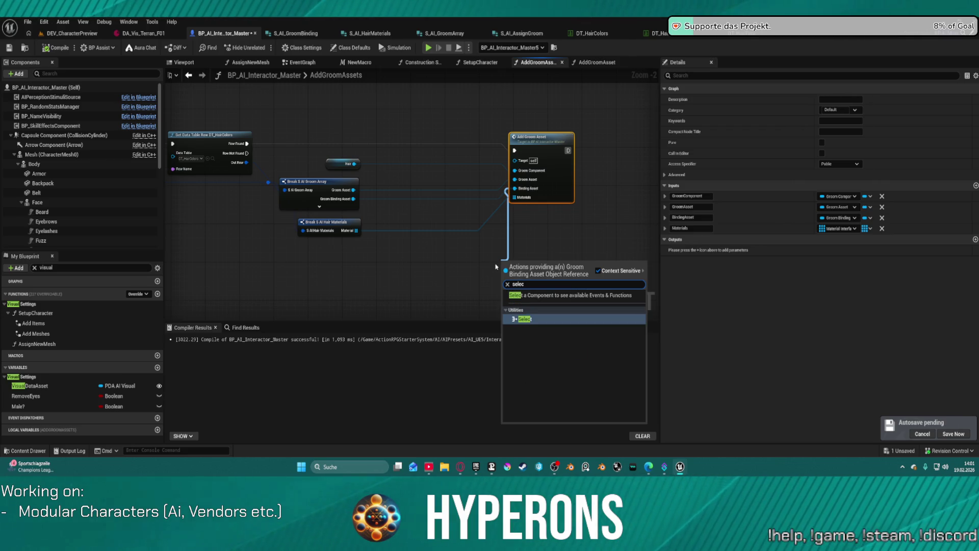
pyautogui.press('Return')
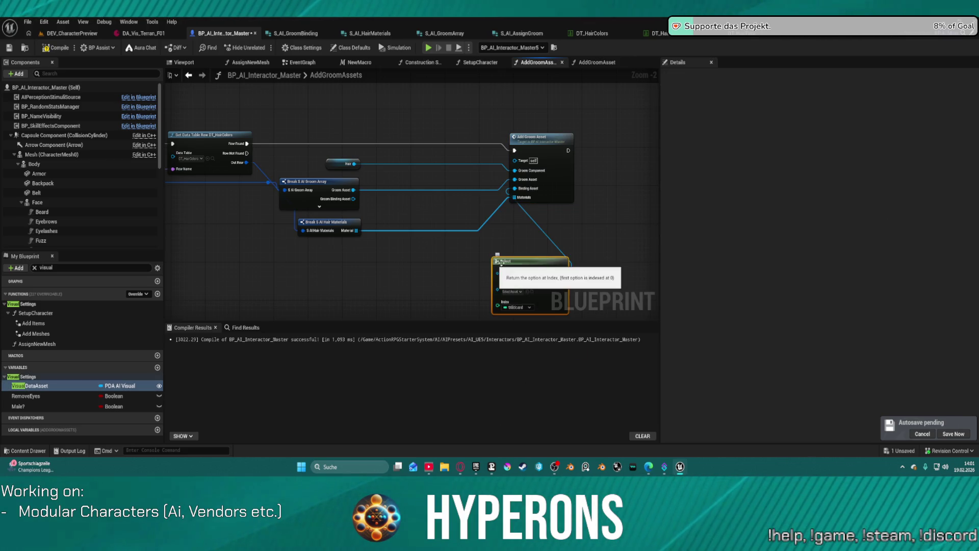
pyautogui.moveTo(497, 262)
pyautogui.mouseDown()
pyautogui.moveTo(493, 238)
pyautogui.moveTo(463, 223)
pyautogui.mouseUp()
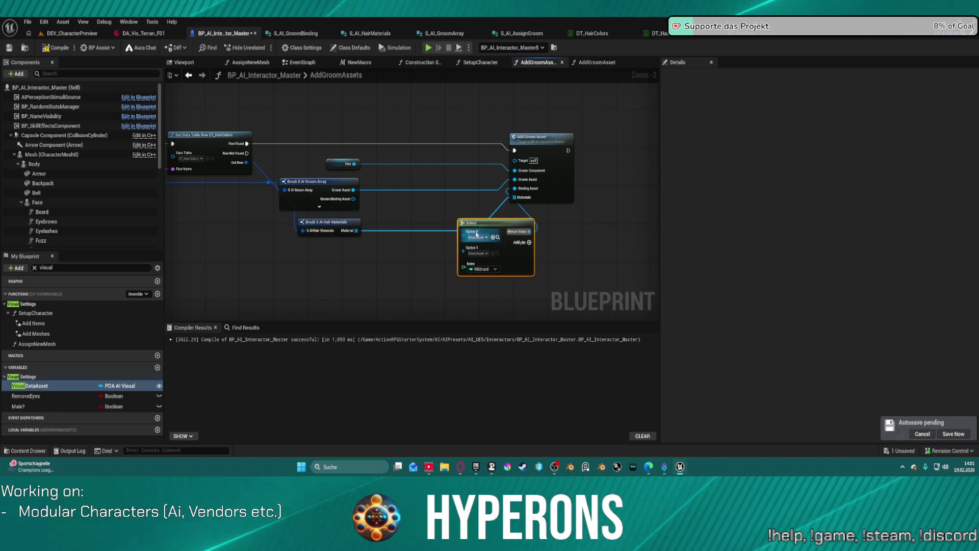
# Browse the Select index's Enum types without changing them, then compile the blueprint
pyautogui.click(491, 270)
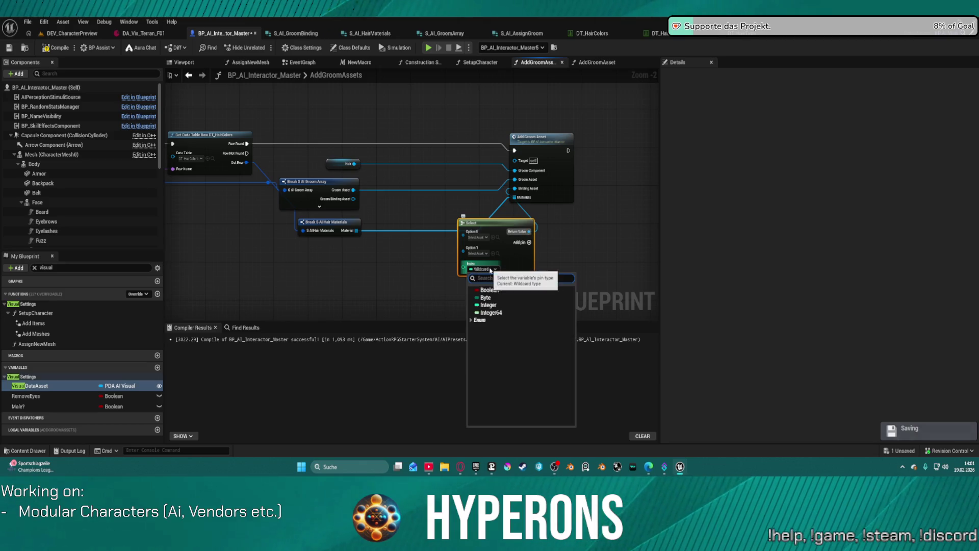
pyautogui.click(470, 321)
pyautogui.click(470, 321)
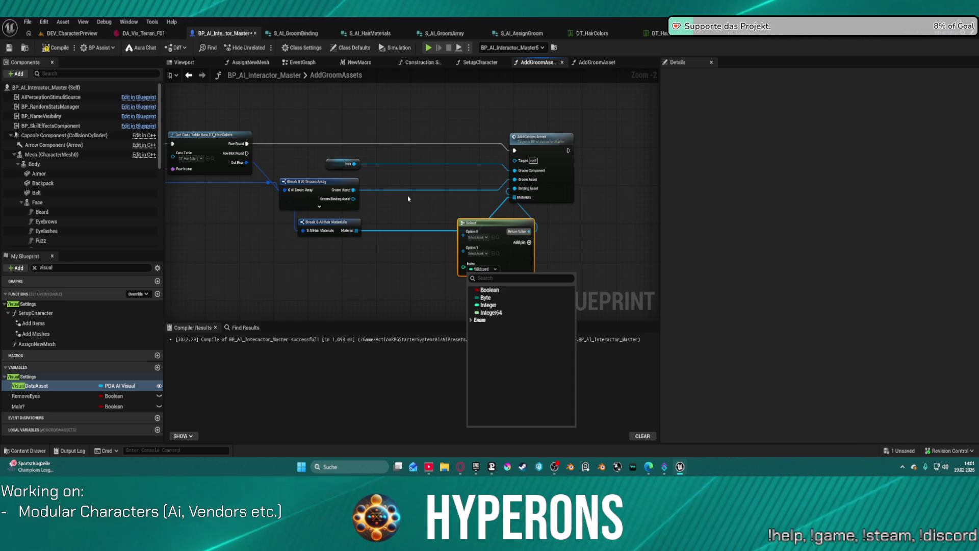
pyautogui.click(592, 211)
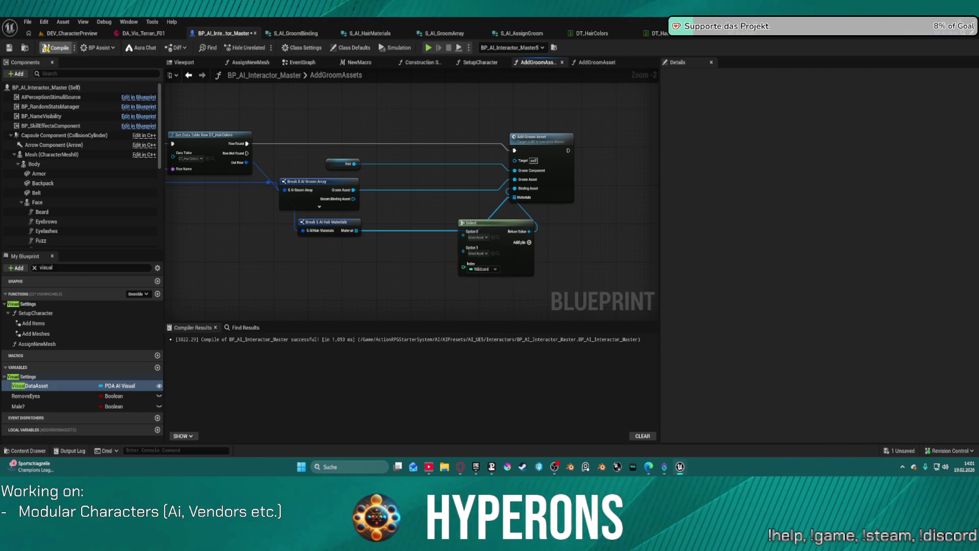
pyautogui.click(55, 48)
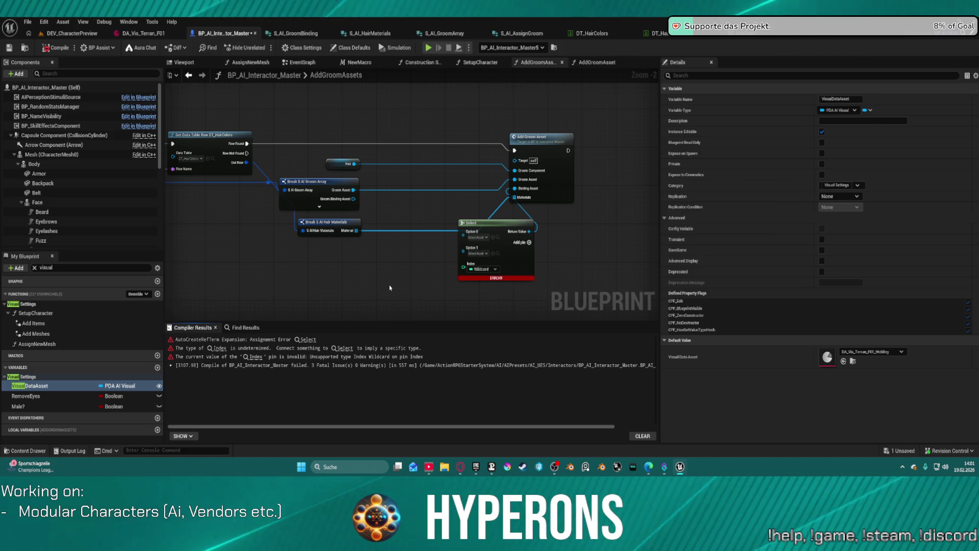
# Break the Select node's link to Binding Asset and recompile BP_AI_Interactor_Master
pyautogui.click(72, 34)
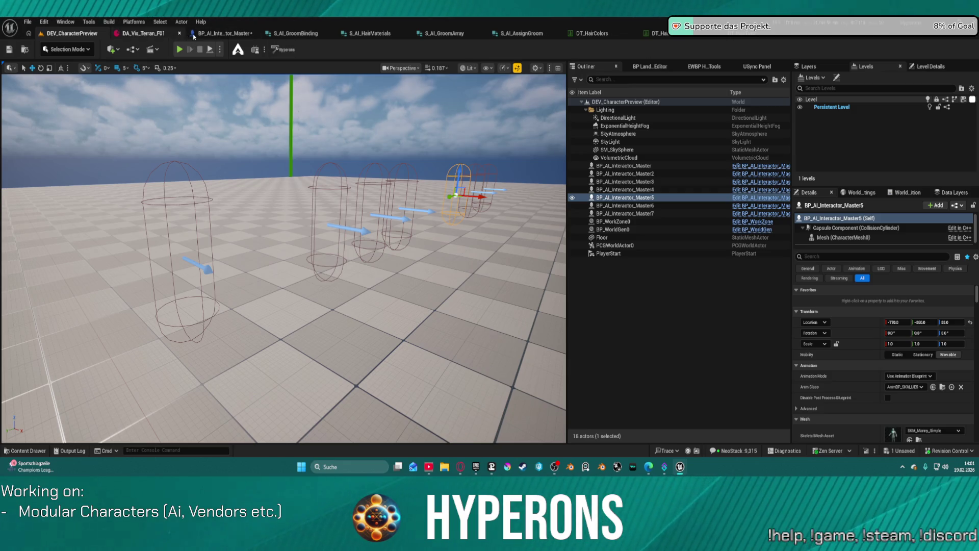
pyautogui.click(193, 35)
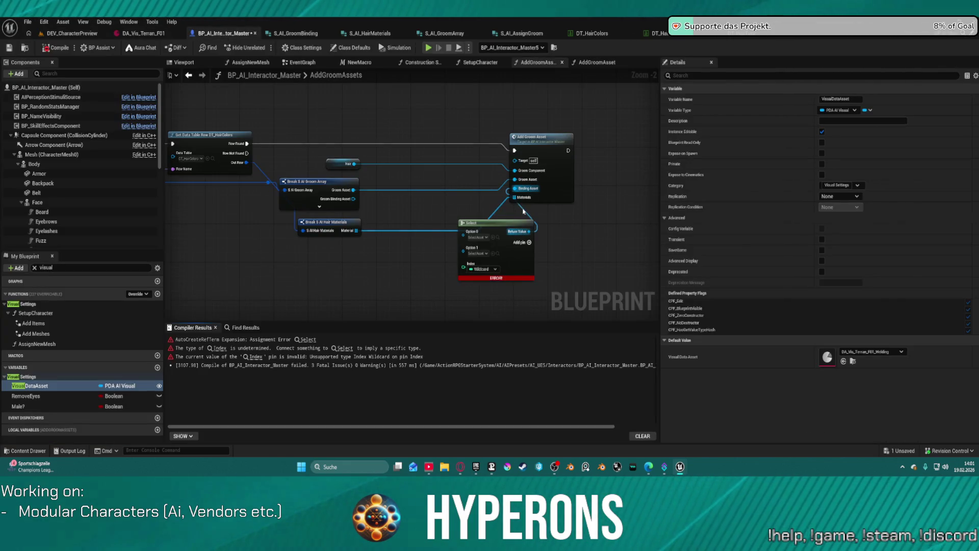
pyautogui.keyDown('alt'); pyautogui.click(529, 231); pyautogui.keyUp('alt')
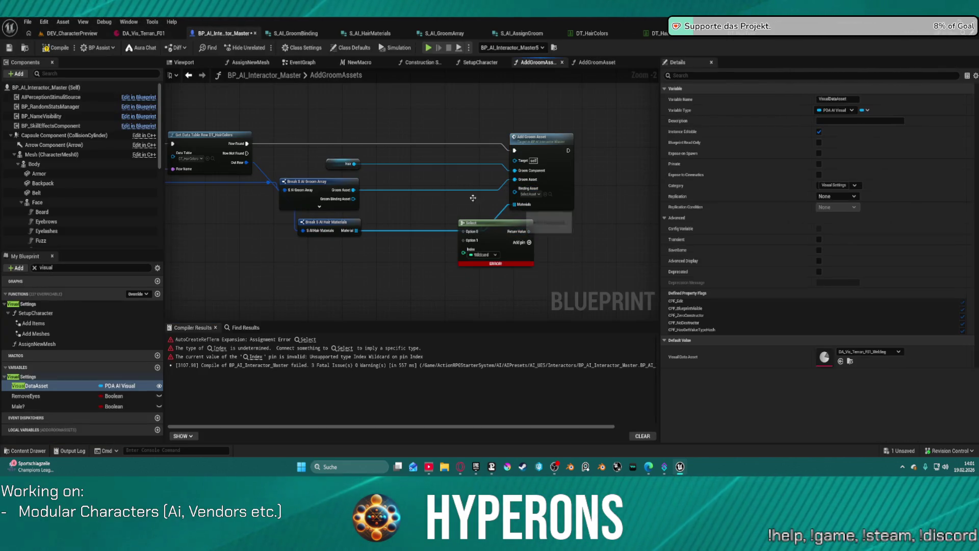
pyautogui.click(49, 51)
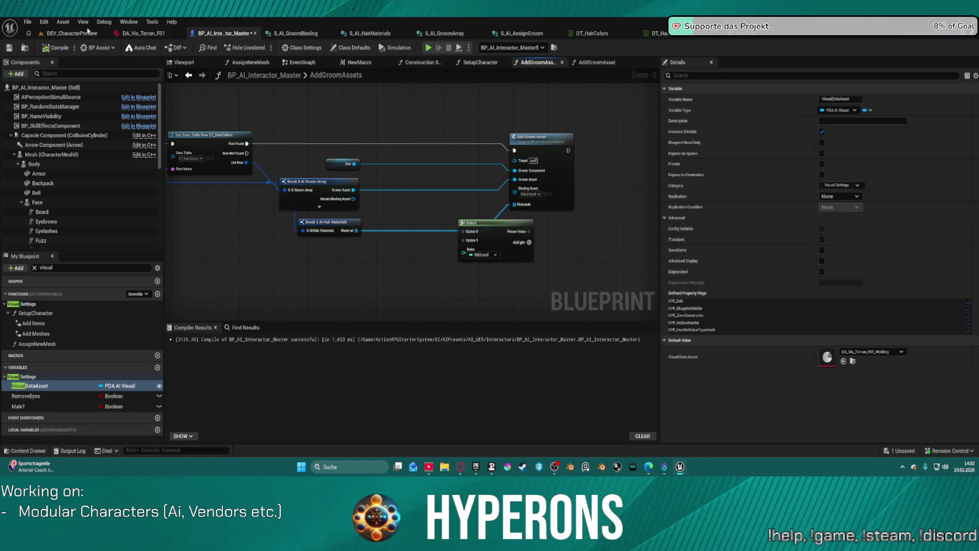
pyautogui.click(71, 33)
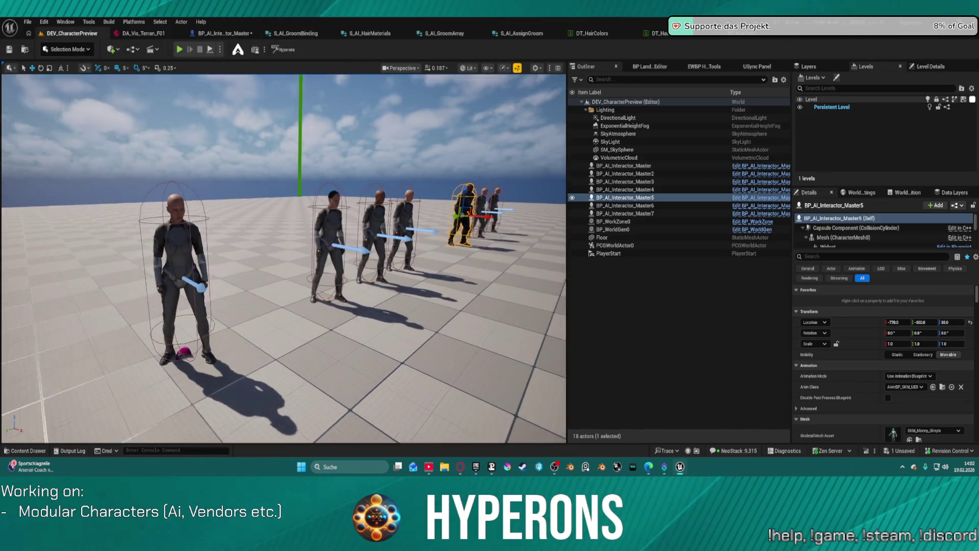
# Fly the camera around the row of preview characters, then bring up S_AI_AssignGroom
pyautogui.press('w')
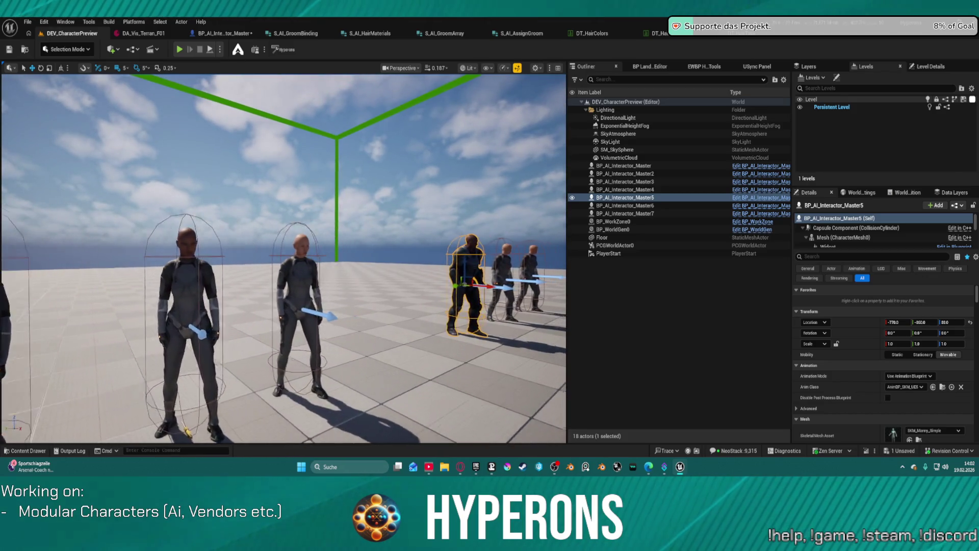
pyautogui.press('a')
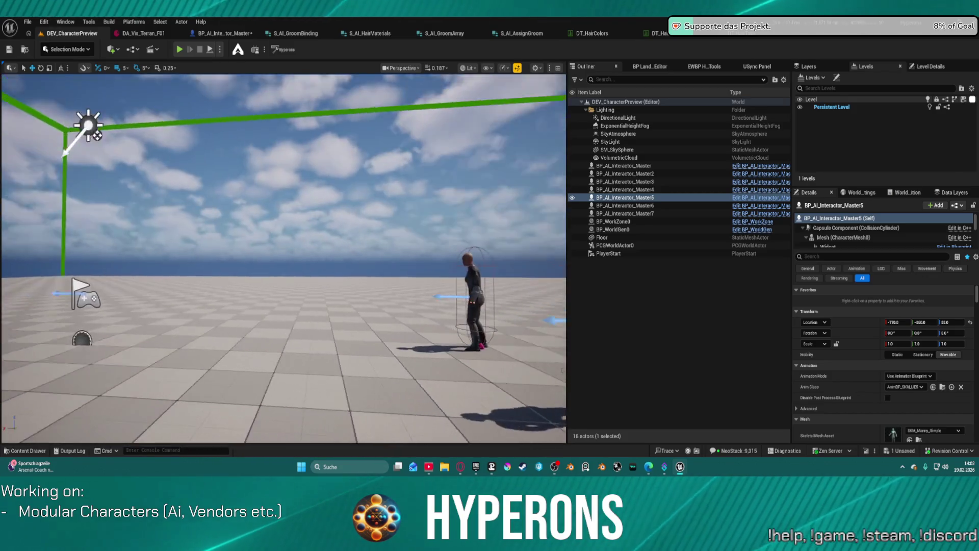
pyautogui.press('w')
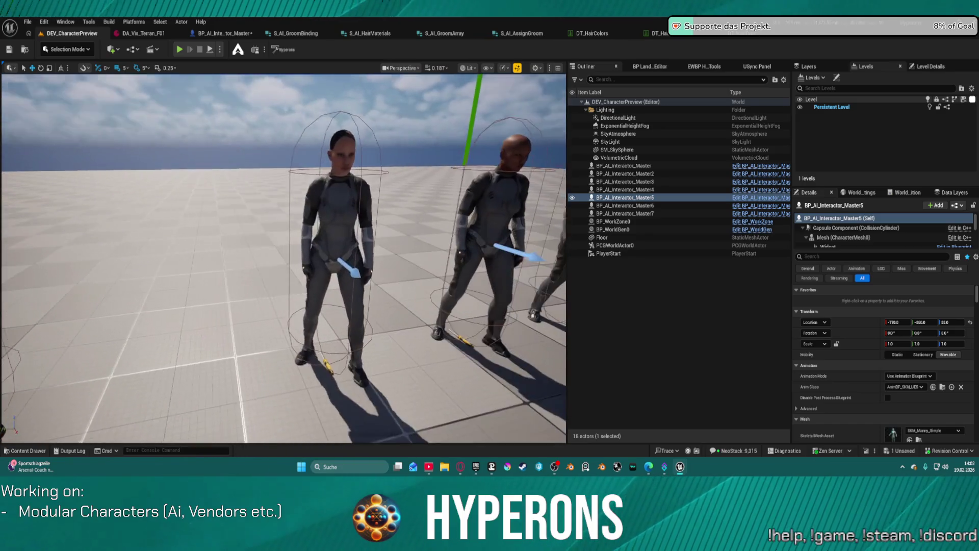
pyautogui.press('s')
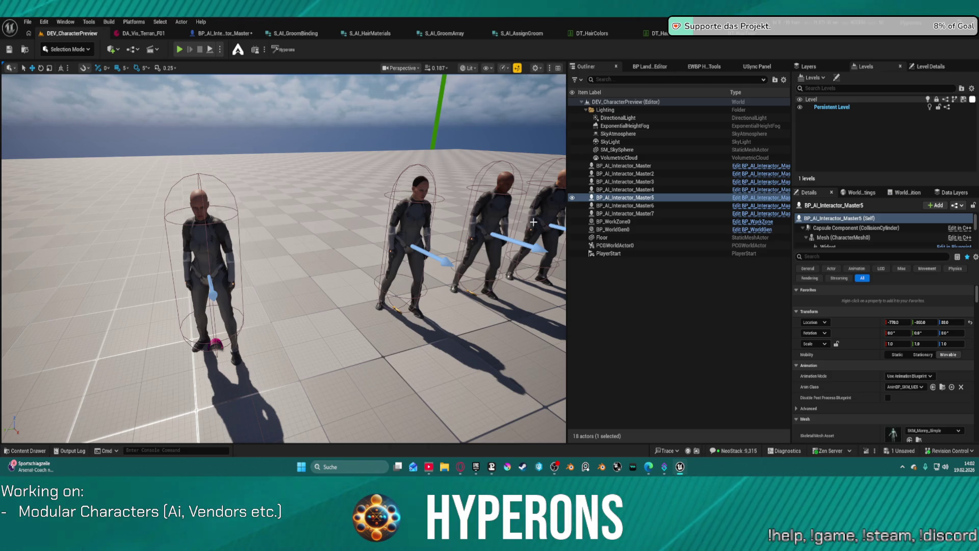
pyautogui.press('s')
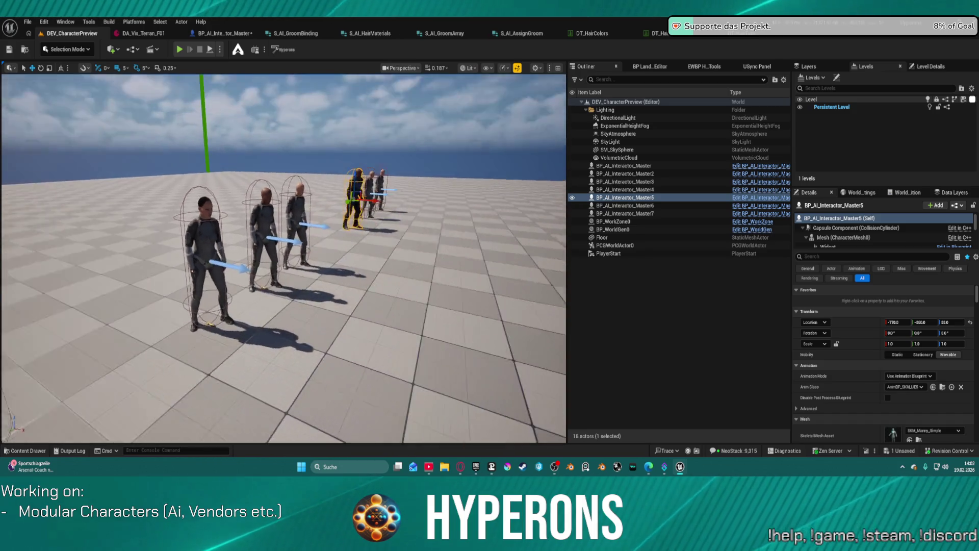
pyautogui.press('w')
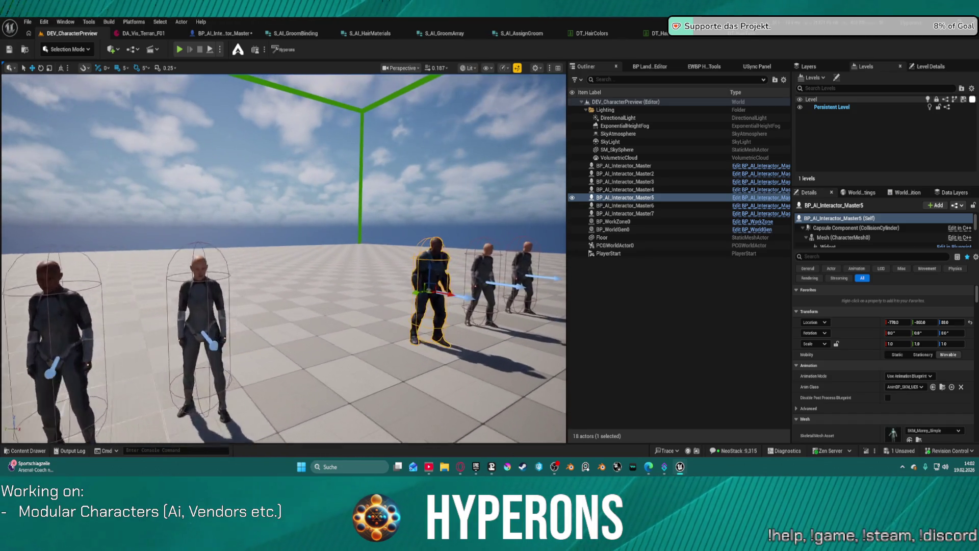
pyautogui.press('w')
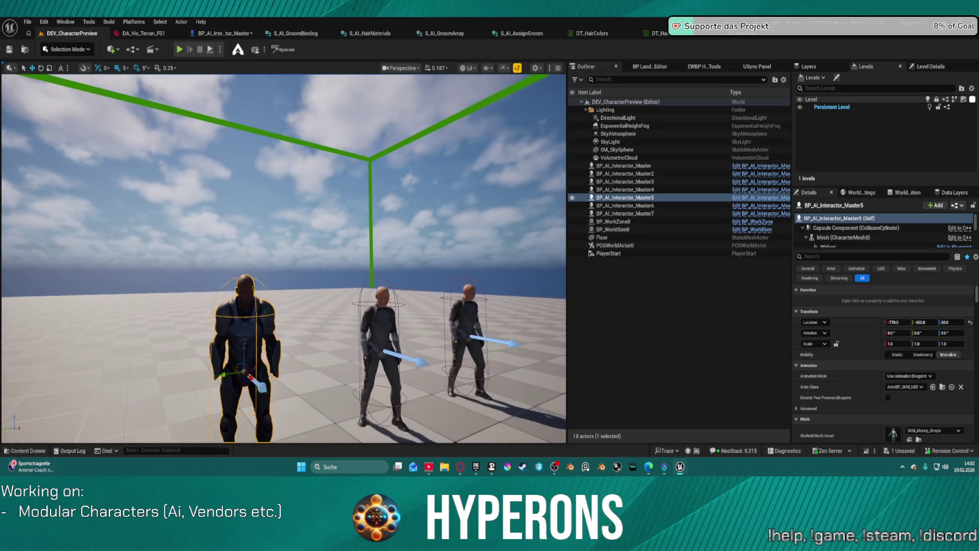
pyautogui.press('s')
pyautogui.press('w')
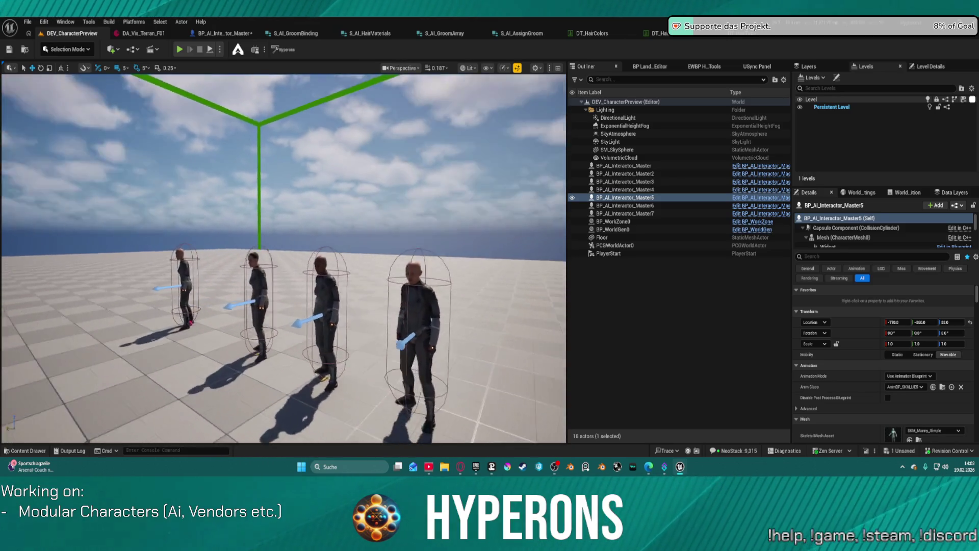
pyautogui.press('a')
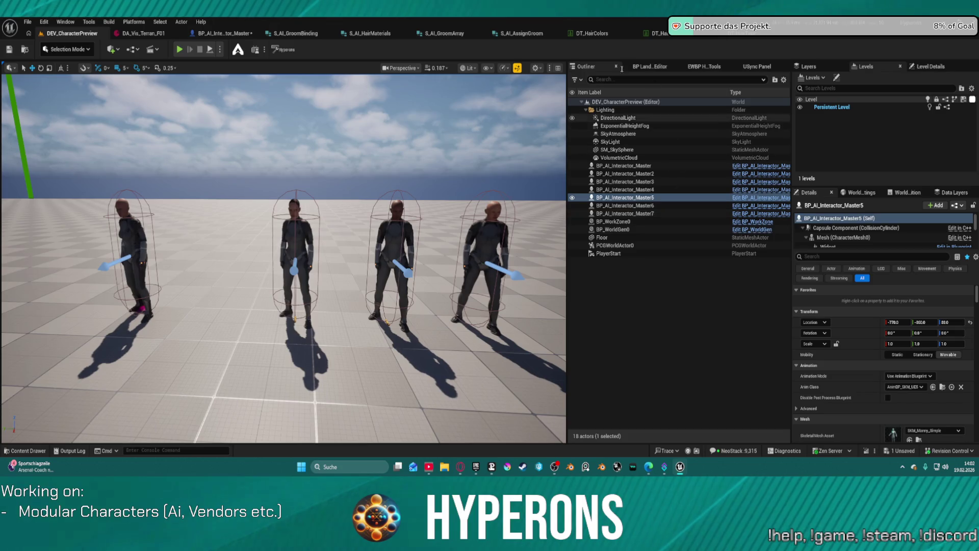
pyautogui.click(535, 33)
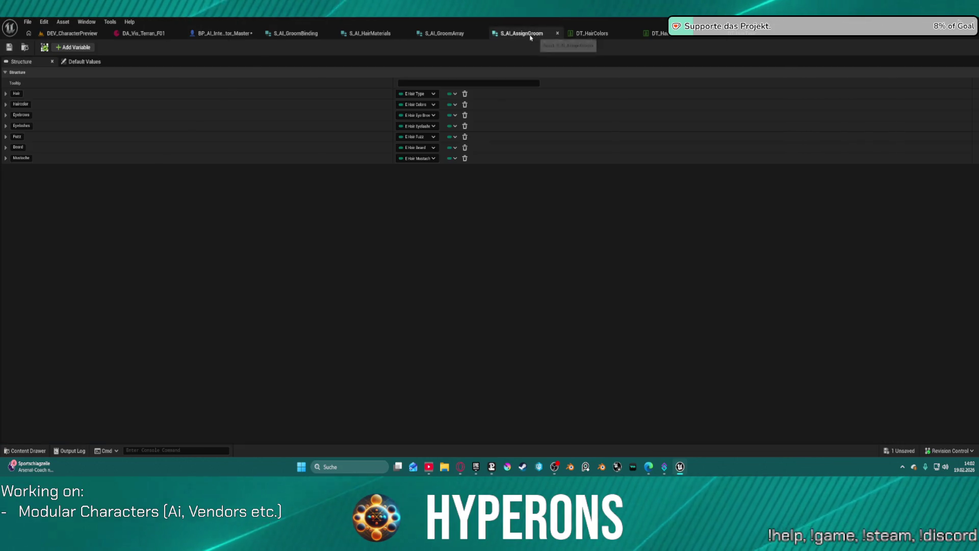
# Check S_AI_GroomArray and S_AI_HairMaterials, then go back to BP_AI_Interactor_Master's graph
pyautogui.click(444, 33)
pyautogui.click(370, 33)
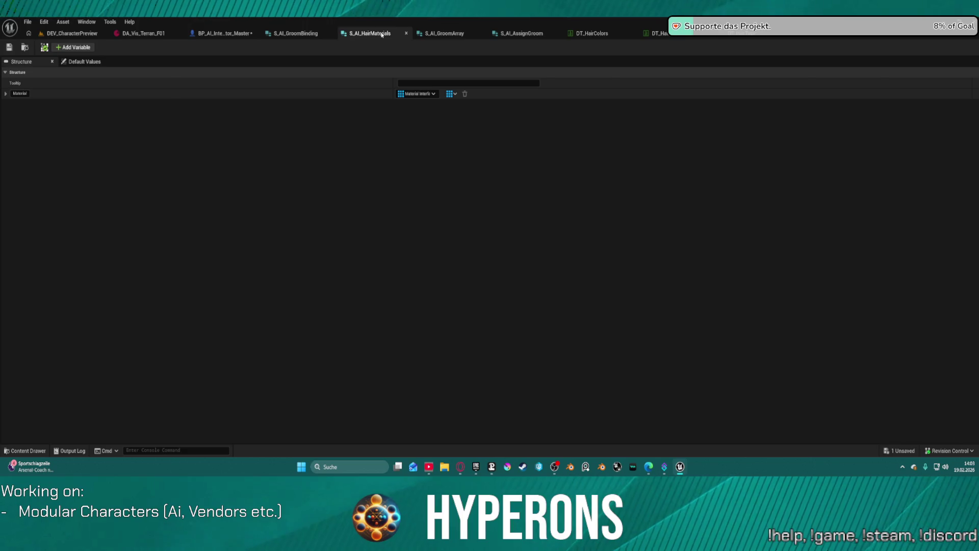
pyautogui.click(208, 33)
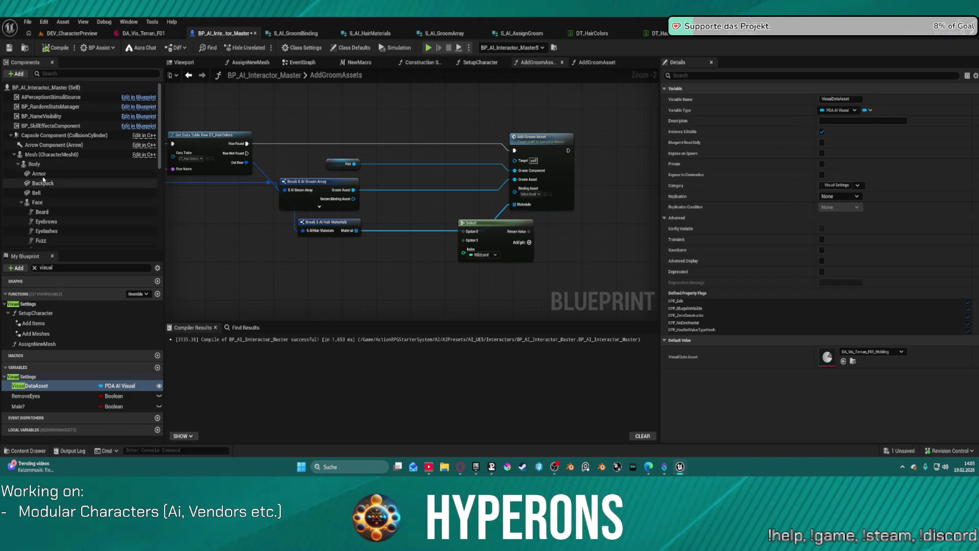
# Add a Face component reference feeding a new Get Object Name node
pyautogui.click(40, 167)
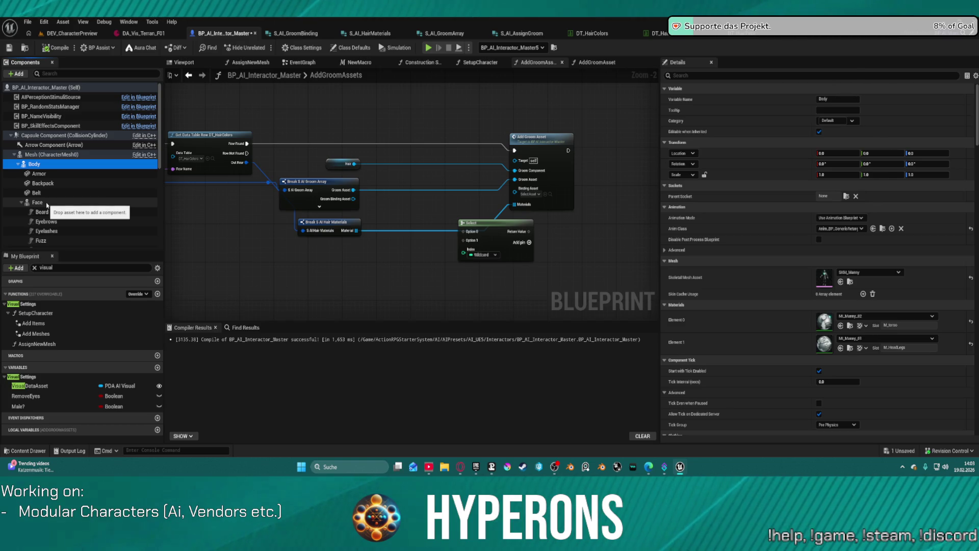
pyautogui.moveTo(48, 205)
pyautogui.mouseDown()
pyautogui.moveTo(345, 118)
pyautogui.moveTo(449, 138)
pyautogui.mouseUp()
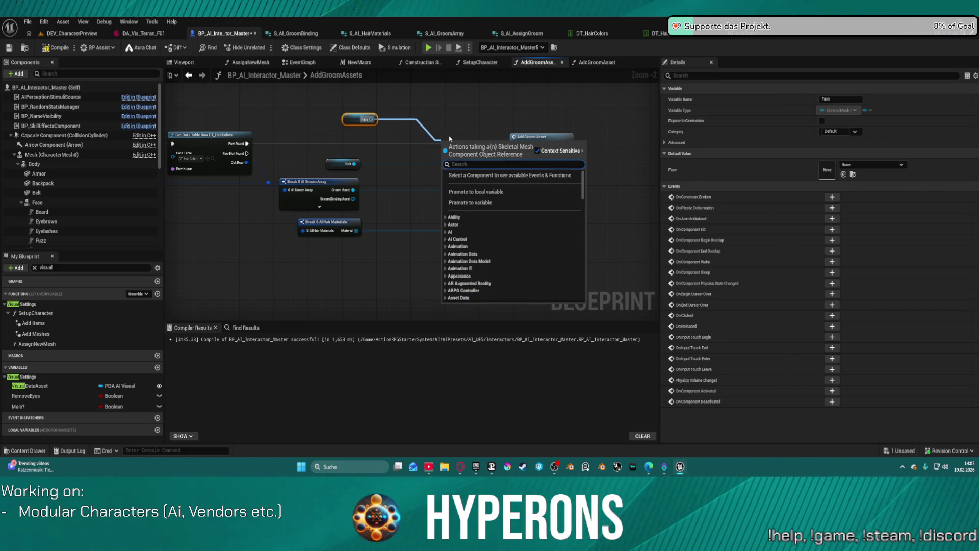
pyautogui.write('get name')
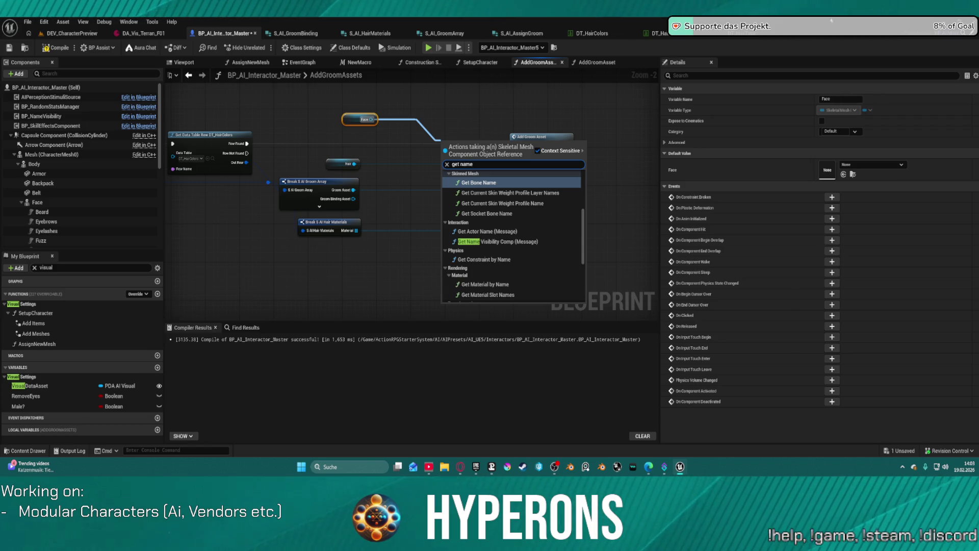
pyautogui.scroll(-10, 534, 266)
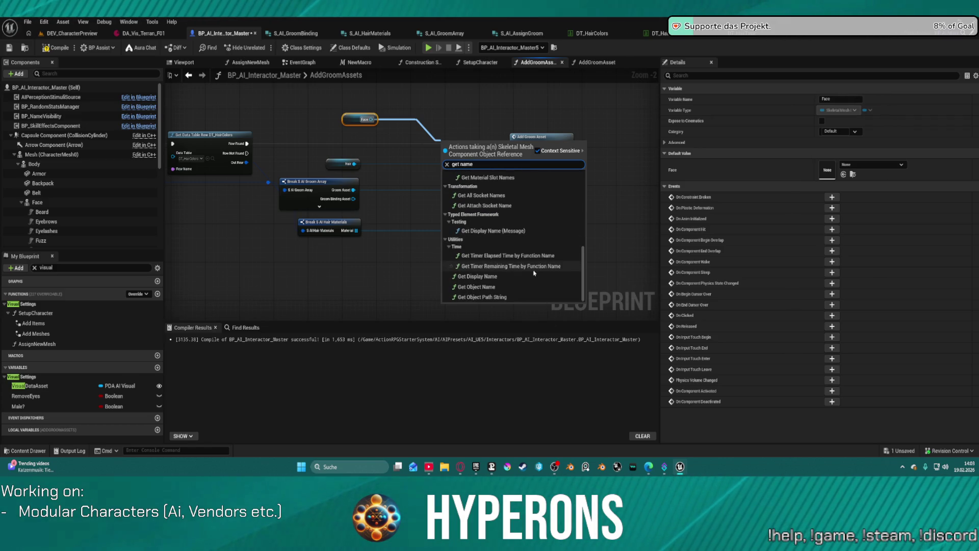
pyautogui.click(500, 287)
# Place Get Object Name beside Face and shift Add Groom Asset right for room
pyautogui.moveTo(471, 144)
pyautogui.mouseDown()
pyautogui.moveTo(431, 122)
pyautogui.moveTo(399, 176)
pyautogui.mouseUp()
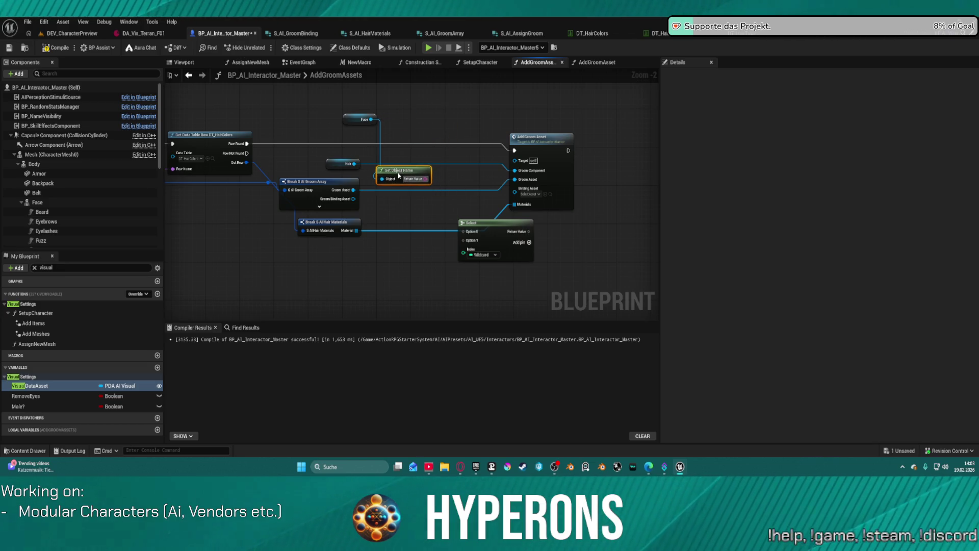
pyautogui.moveTo(552, 174); pyautogui.dragTo(603, 178)
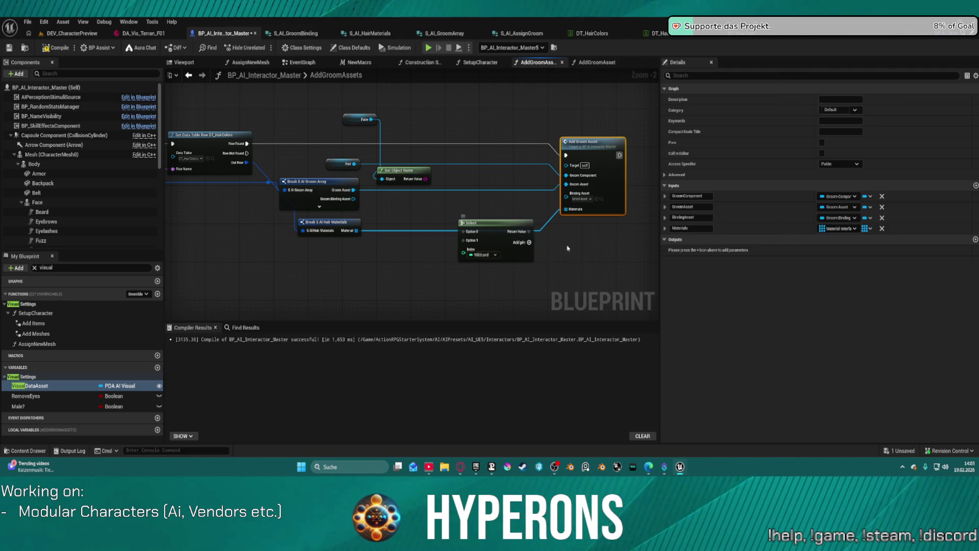
pyautogui.click(591, 247)
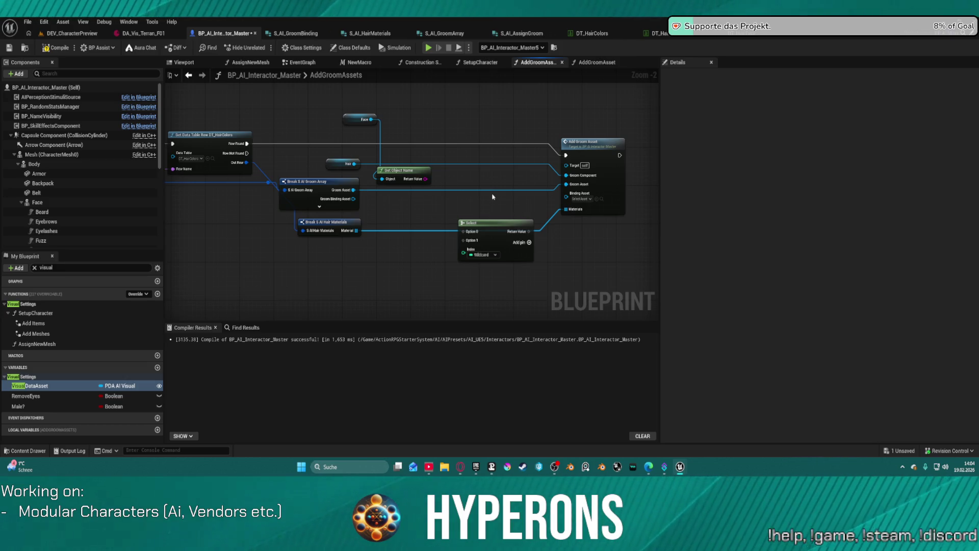
# Switch to S_AI_AssignGroom to review HairColor and the other hair members
pyautogui.click(521, 33)
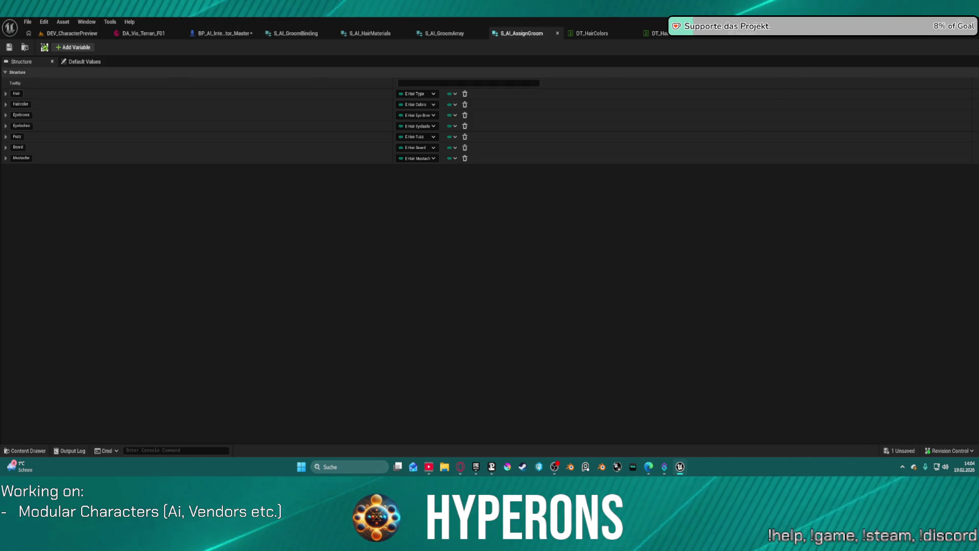
# Delete the GroomBindingAsset member from S_AI_GroomArray and save
pyautogui.click(448, 34)
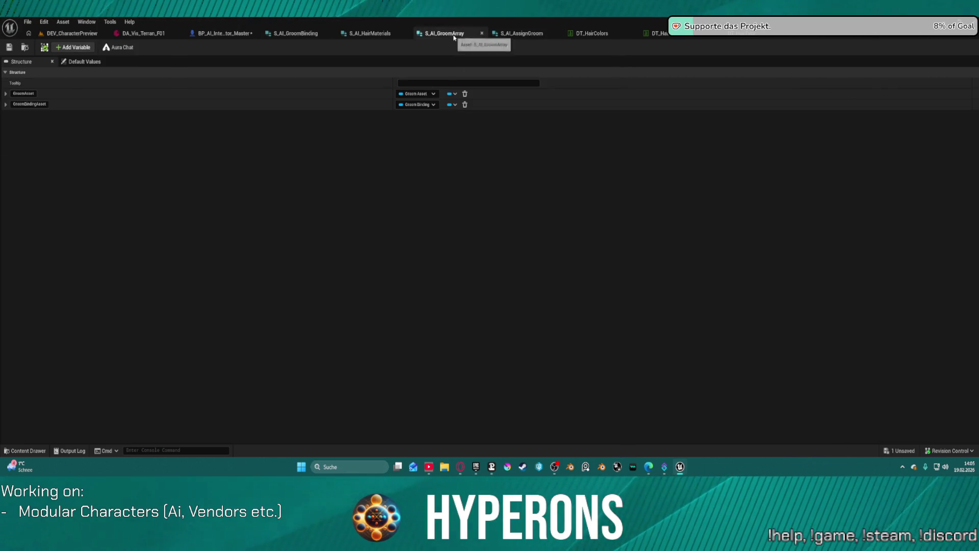
pyautogui.click(465, 106)
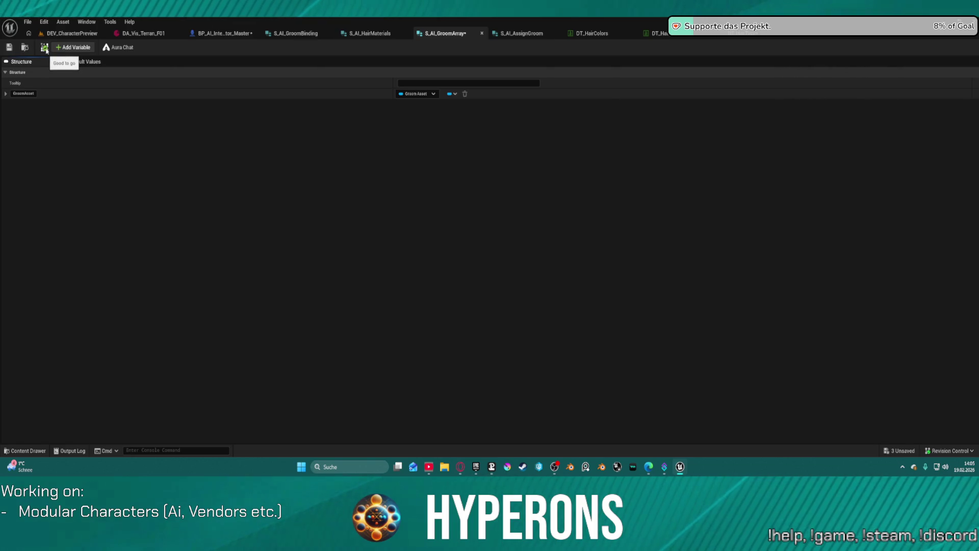
pyautogui.click(11, 49)
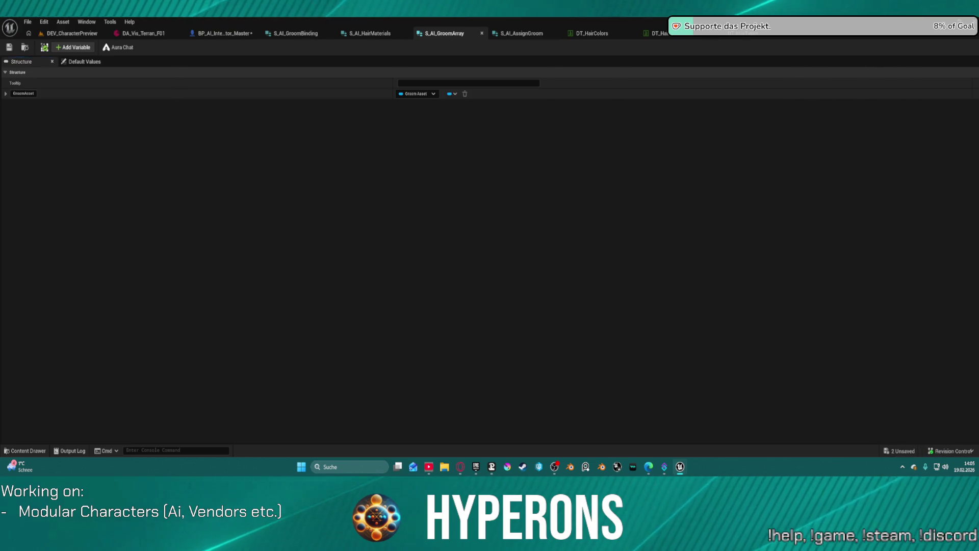
# Retype GroomAsset as a Groom Binding Asset soft object reference and save
pyautogui.click(422, 94)
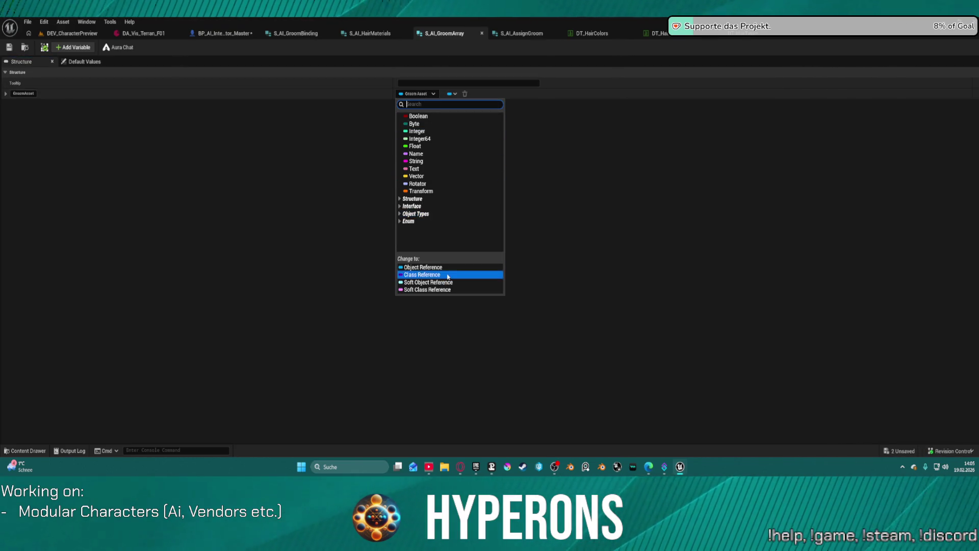
pyautogui.write('Bind')
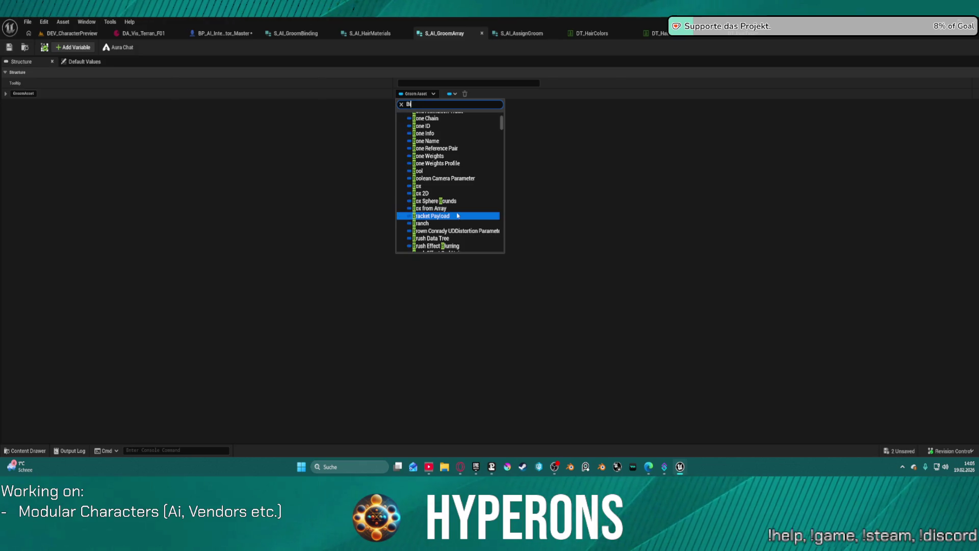
pyautogui.click(457, 212)
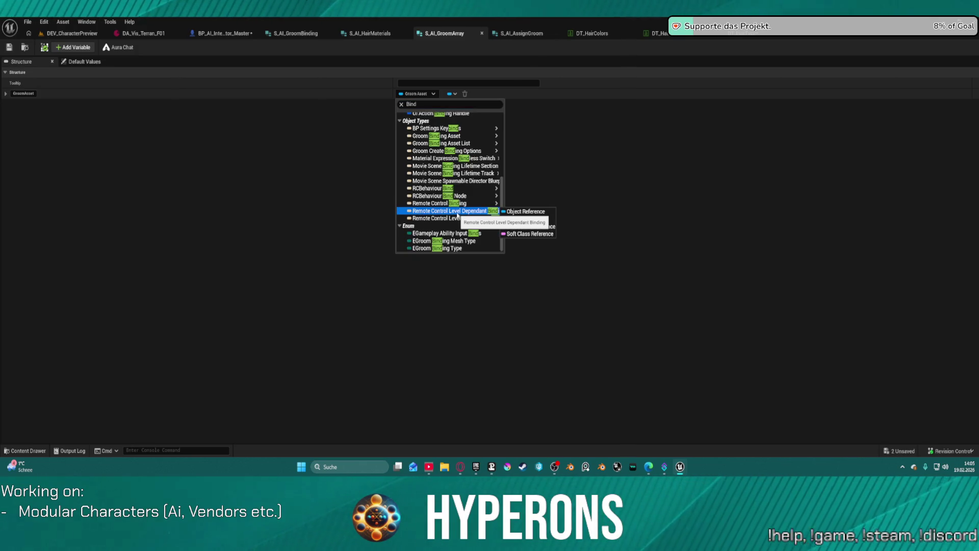
pyautogui.click(424, 104)
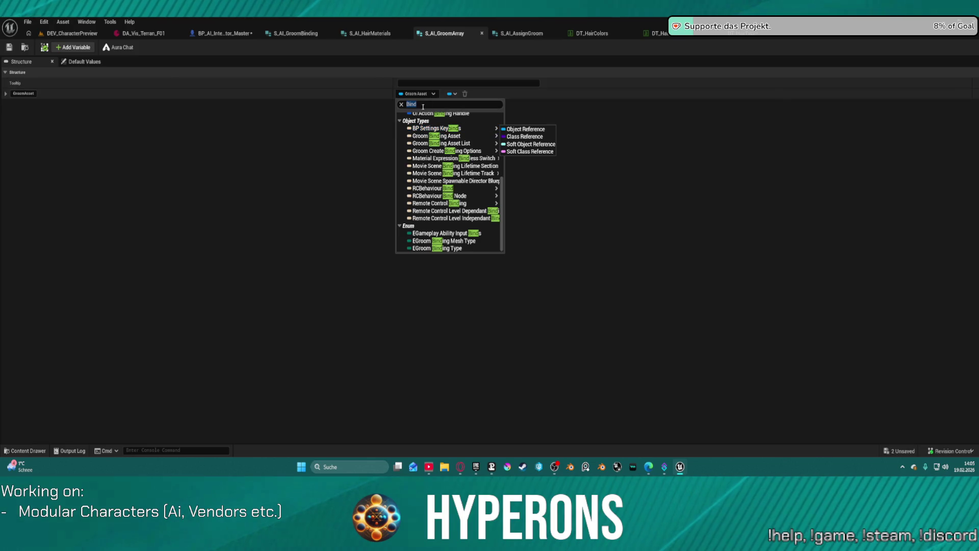
pyautogui.write('groo')
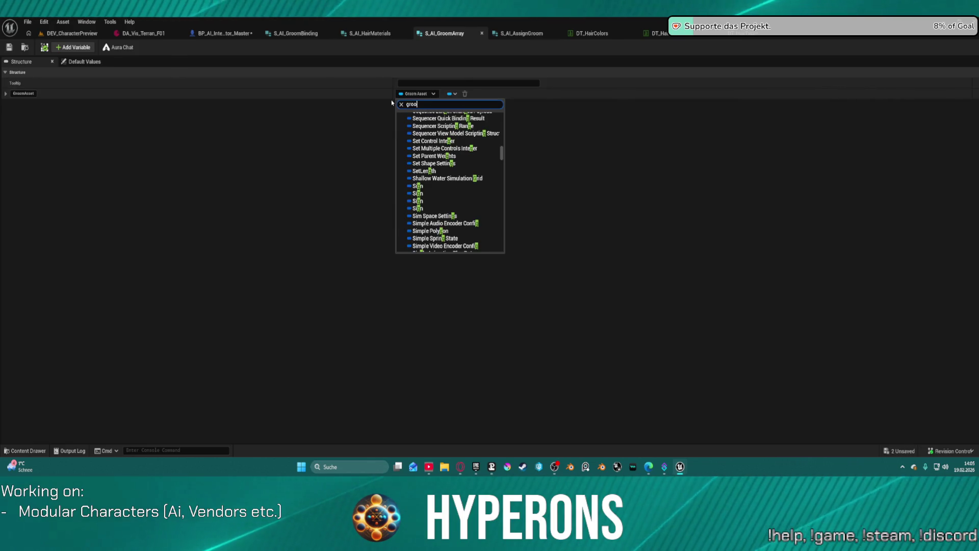
pyautogui.write('m bind')
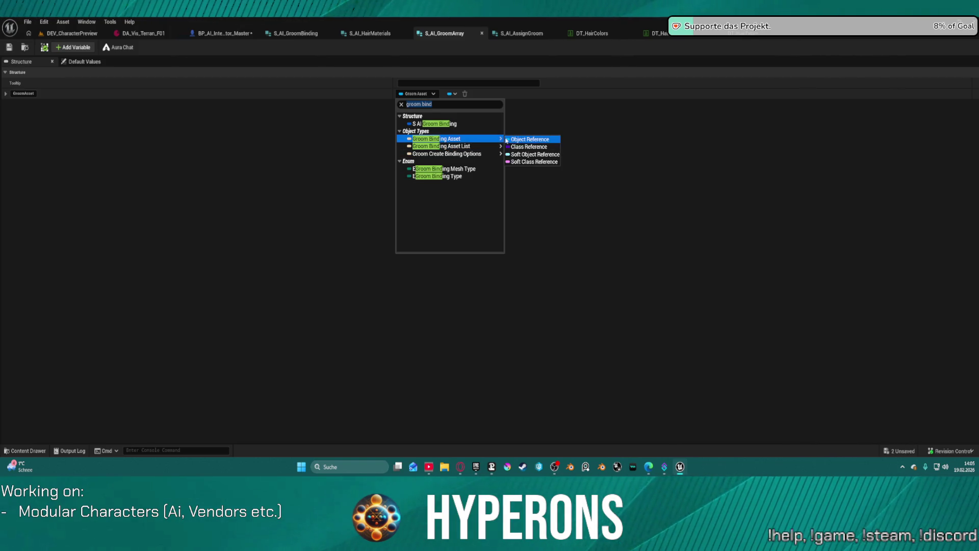
pyautogui.click(538, 158)
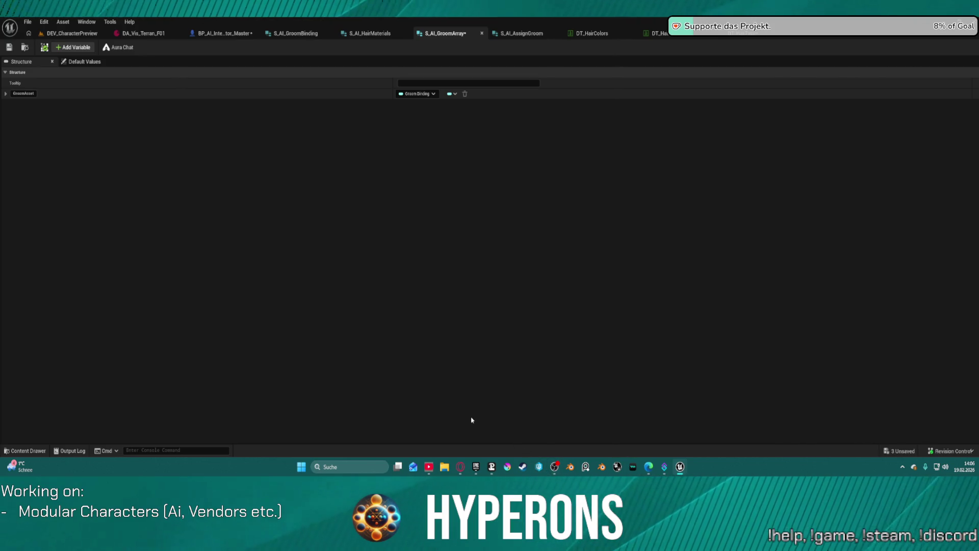
pyautogui.click(7, 51)
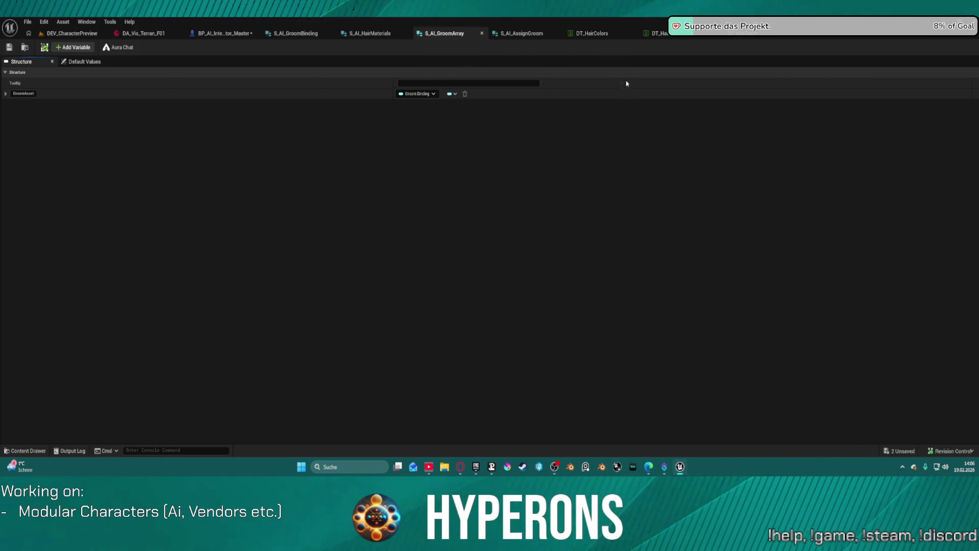
# Select the S_AI_GroomArray1 asset in the Data folder, then reopen the member type list
pyautogui.hotkey('ctrl', 'space')
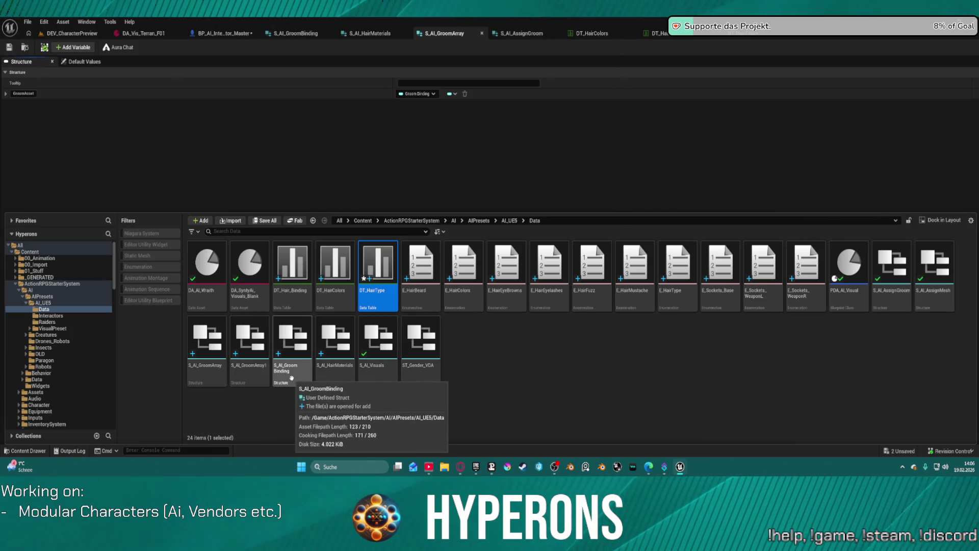
pyautogui.click(246, 371)
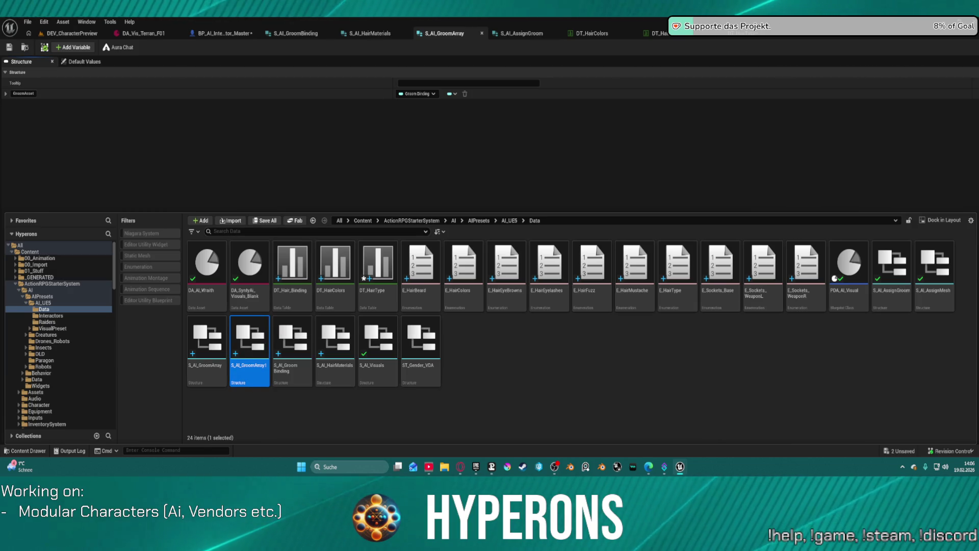
pyautogui.hotkey('ctrl', 'space')
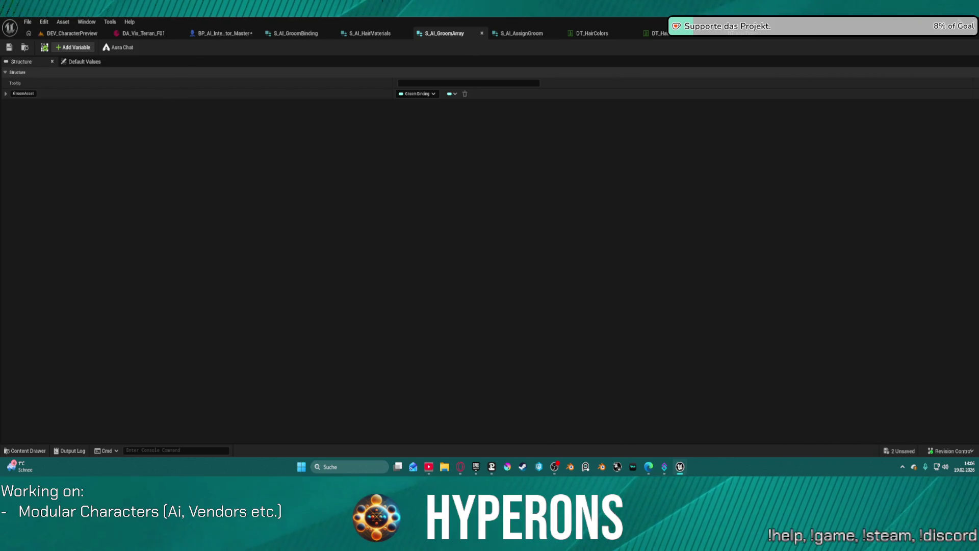
pyautogui.click(417, 94)
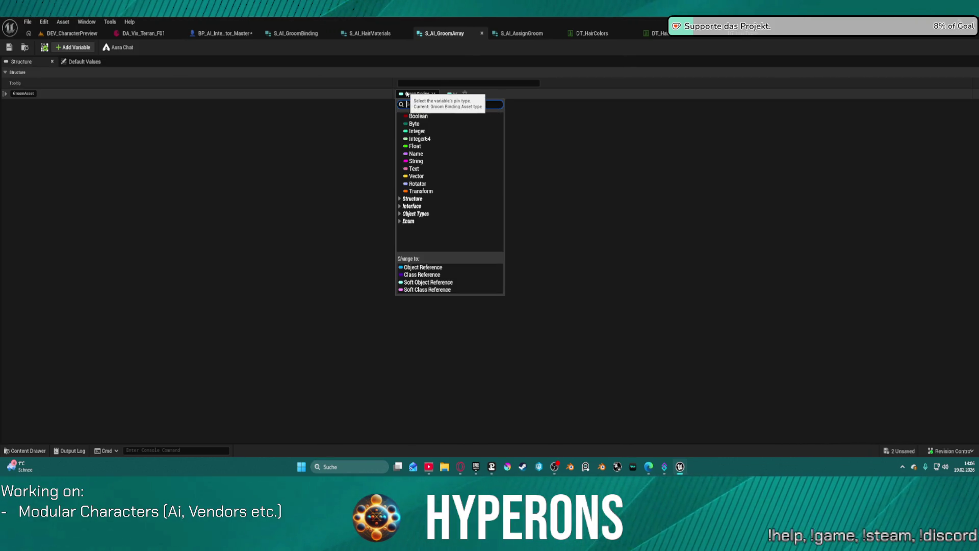
# Search the Groom Asset type but cancel without changing it, then switch to S_AI_GroomBinding
pyautogui.click(419, 95)
pyautogui.click(416, 95)
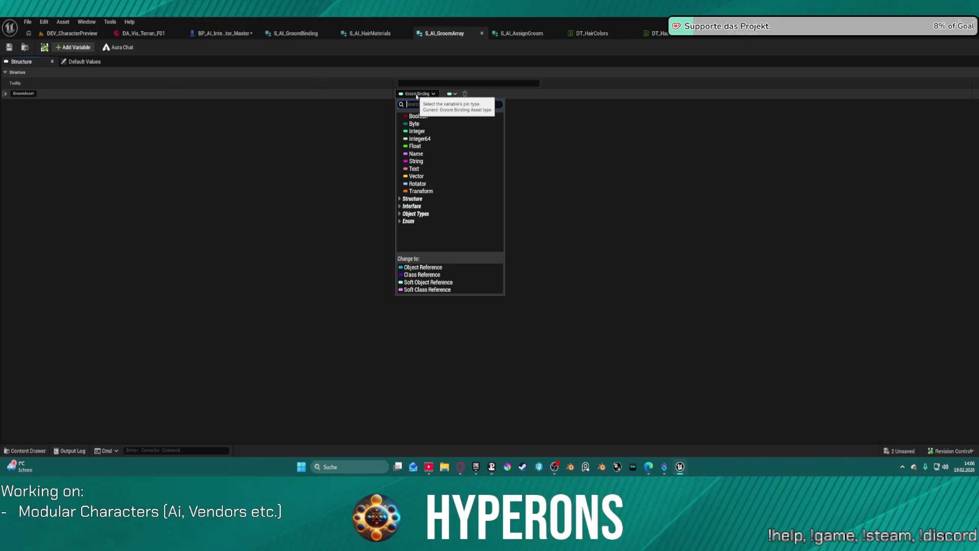
pyautogui.write('Groo')
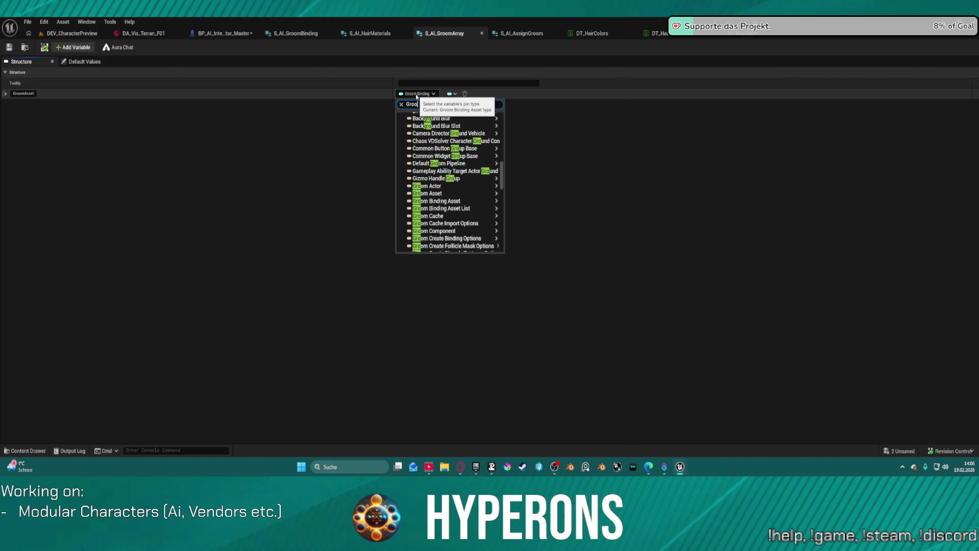
pyautogui.write('ma')
pyautogui.moveTo(437, 149)
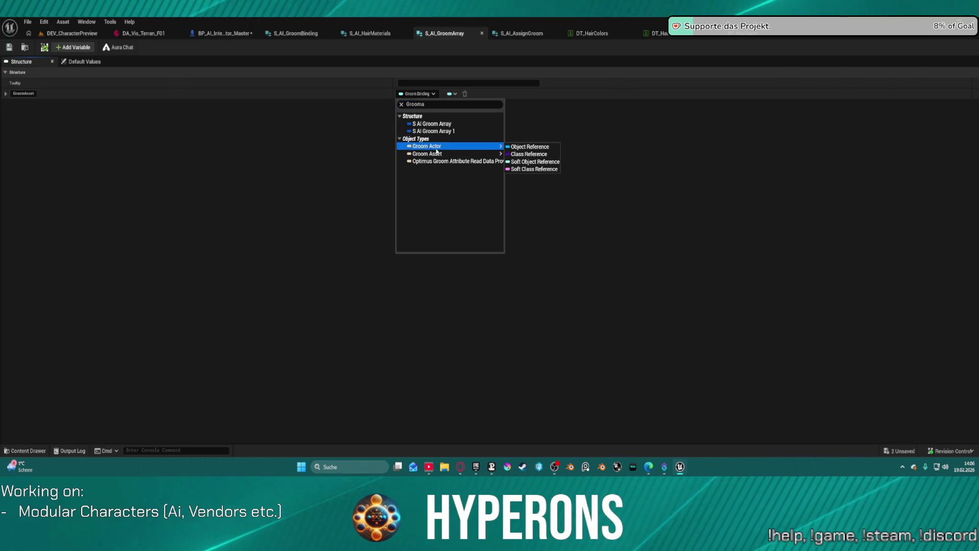
pyautogui.moveTo(500, 153)
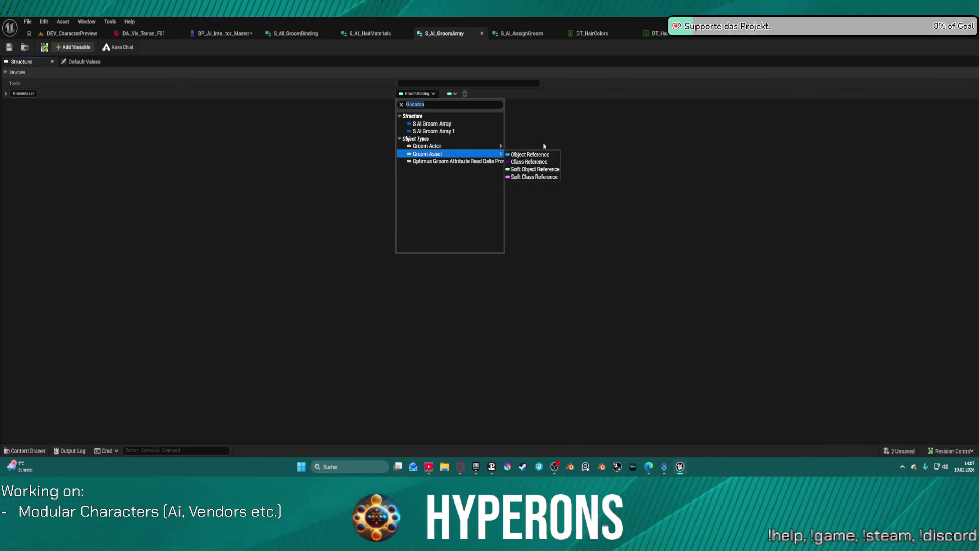
pyautogui.press('Escape')
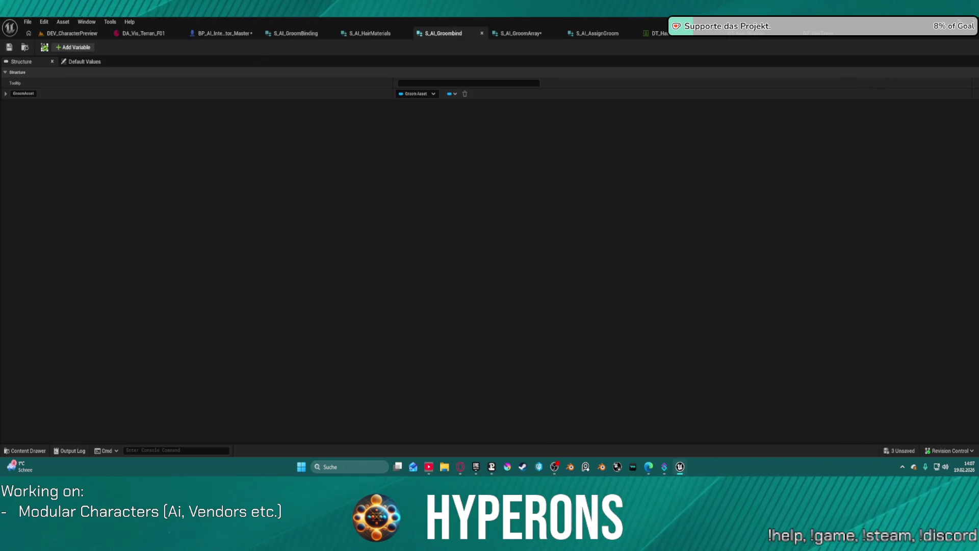
pyautogui.click(296, 33)
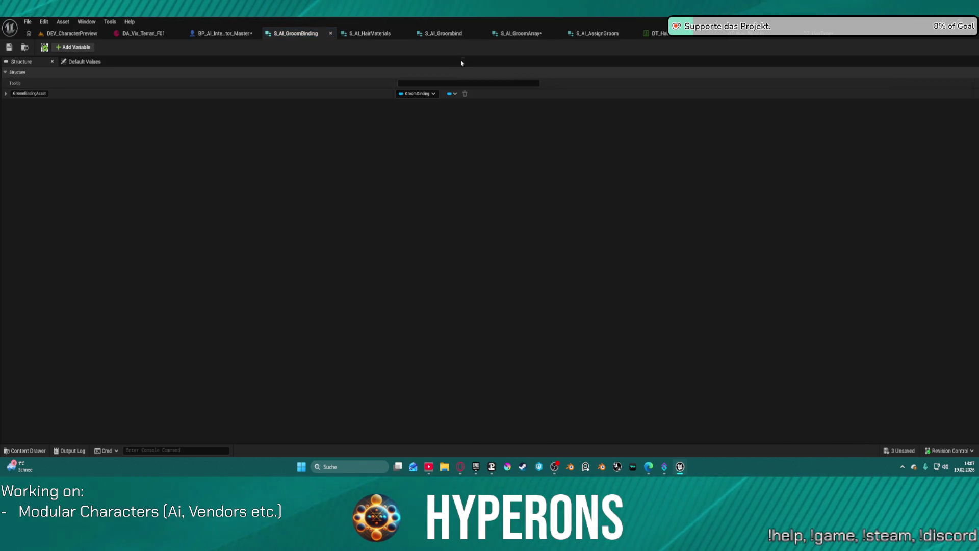
# Delete the S_AI_Groombind asset from the Data folder, then bring up the binding data table
pyautogui.hotkey('ctrl', 'space')
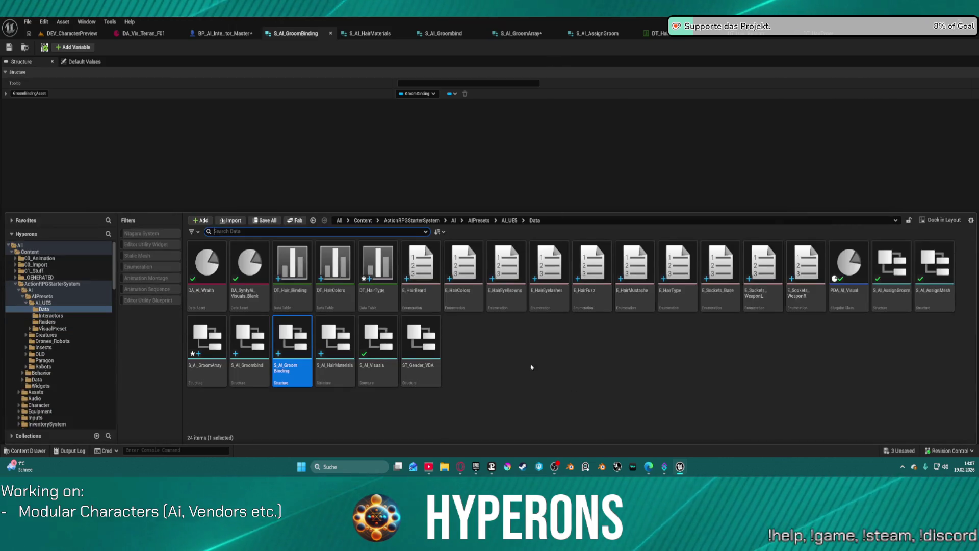
pyautogui.click(253, 382)
pyautogui.press('Delete')
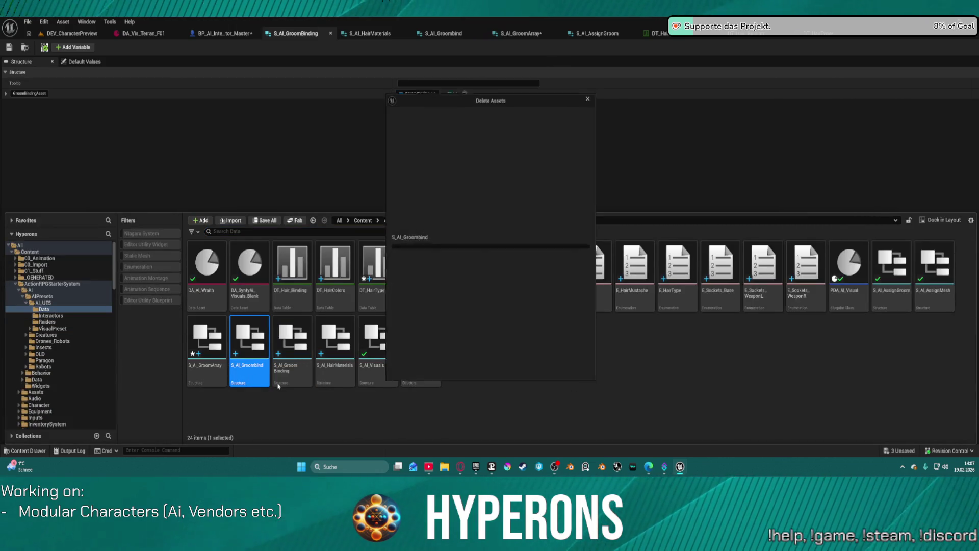
pyautogui.click(451, 374)
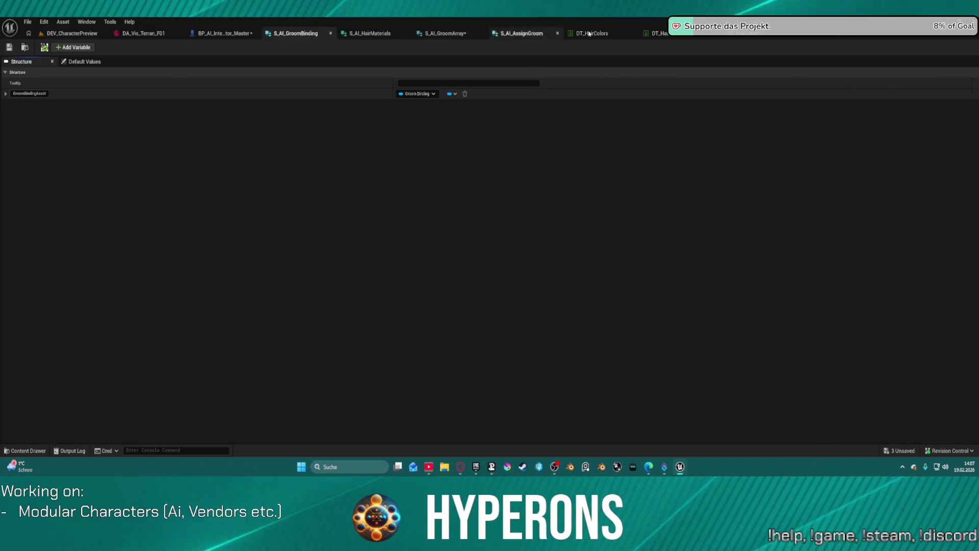
pyautogui.click(656, 33)
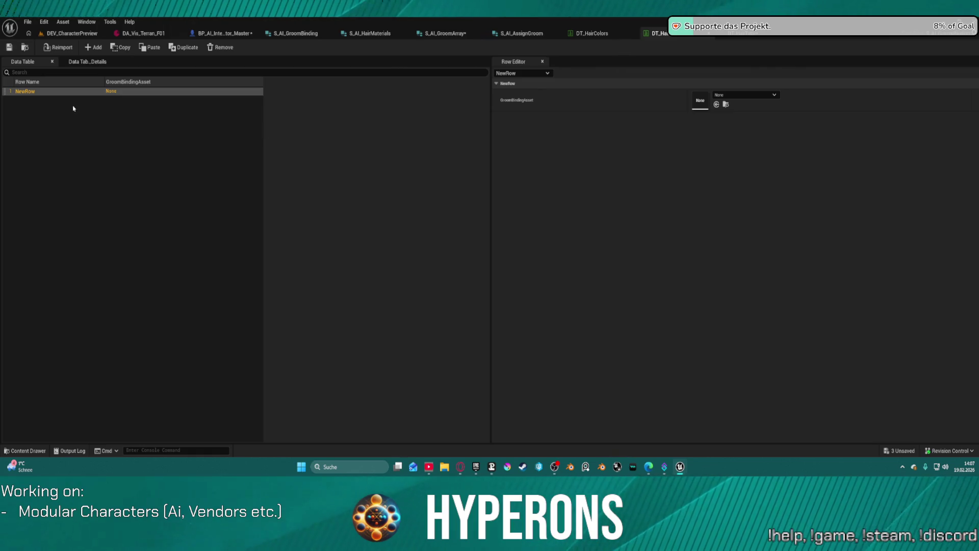
# Look over the new row's groom binding options and widen the Row Name column
pyautogui.click(35, 92)
pyautogui.doubleClick(34, 92)
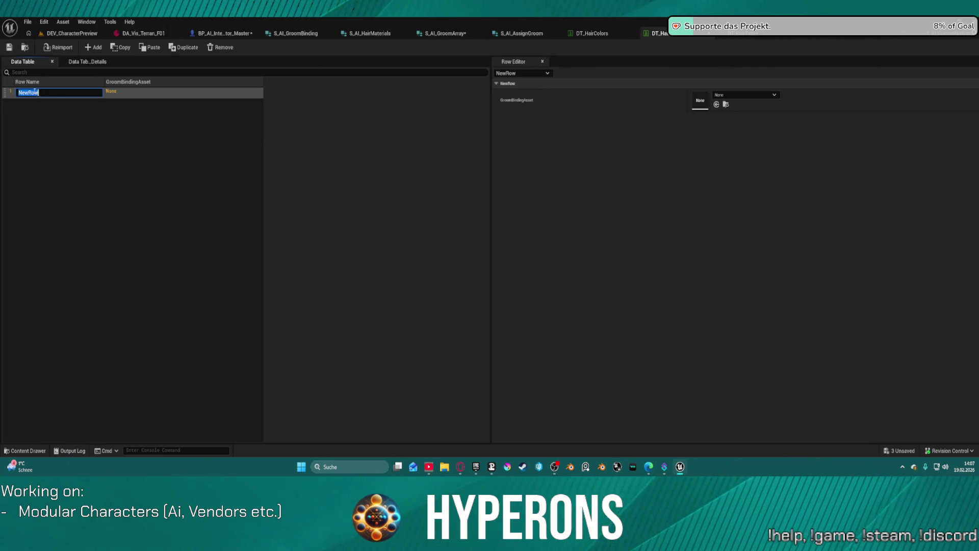
pyautogui.click(407, 160)
pyautogui.hotkey('ctrl', 'space')
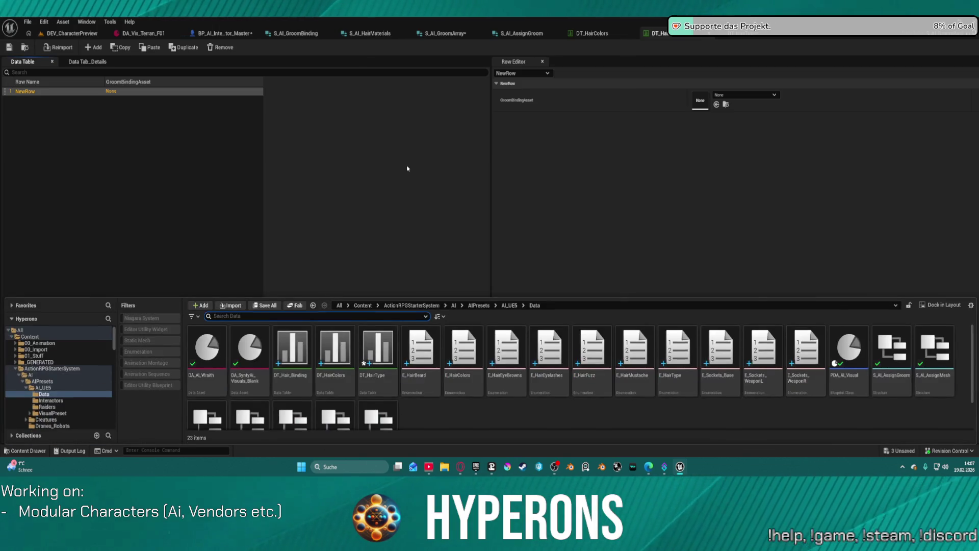
pyautogui.click(560, 126)
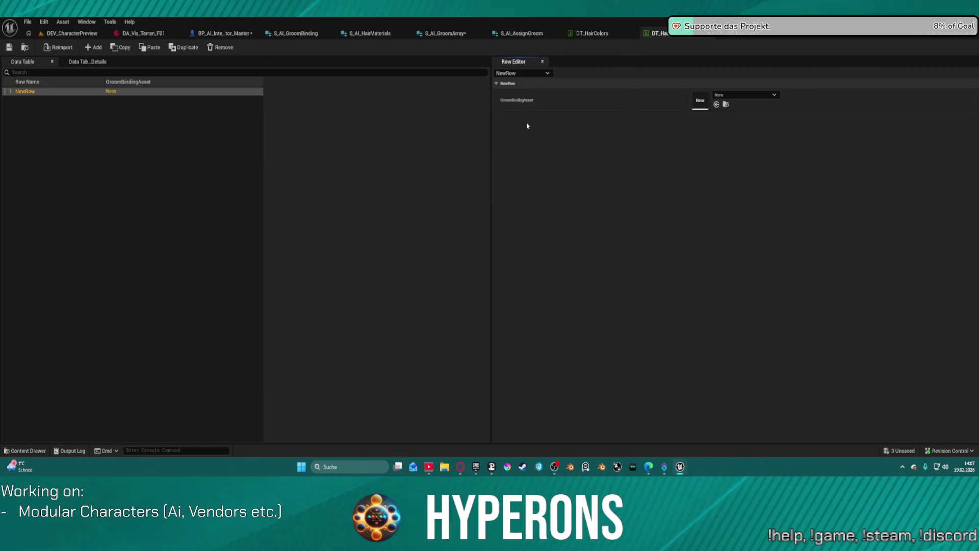
pyautogui.click(741, 95)
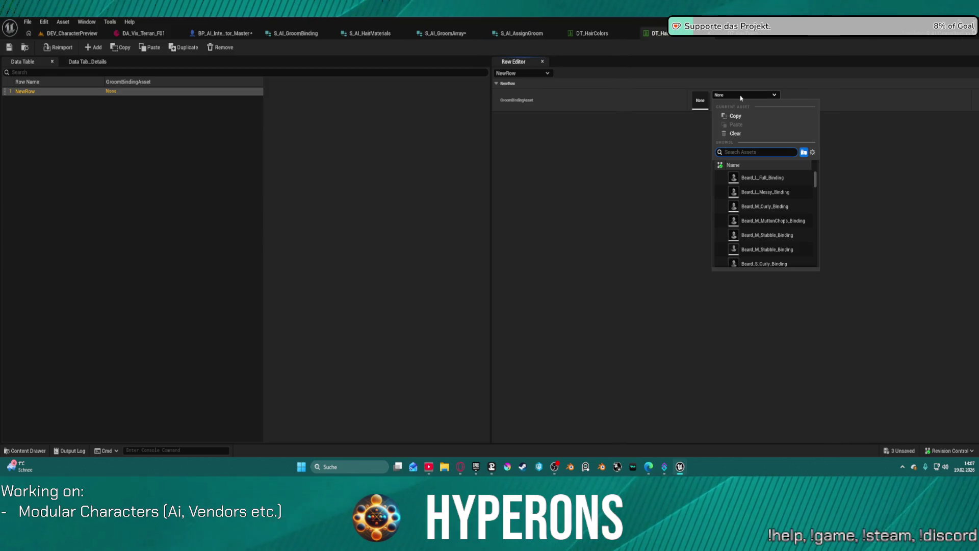
pyautogui.click(346, 175)
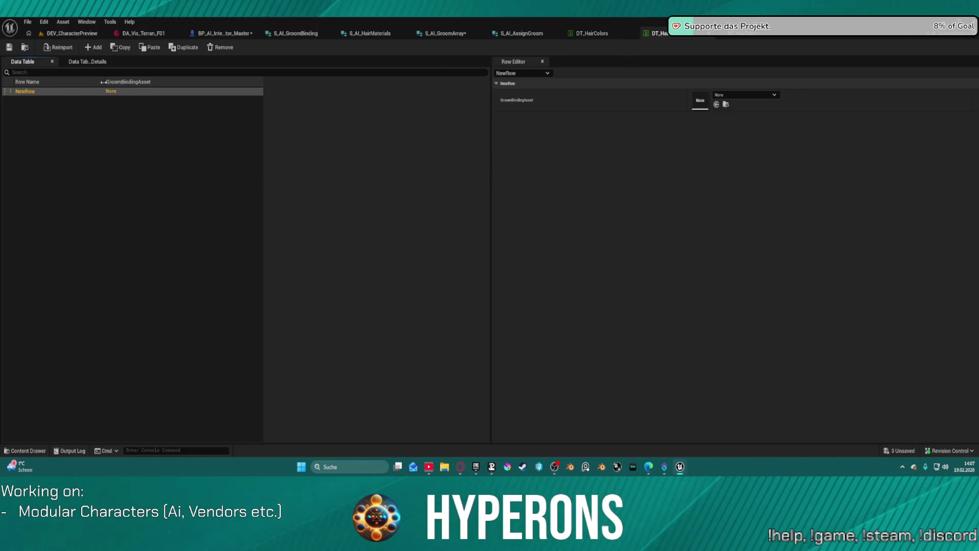
pyautogui.moveTo(102, 82); pyautogui.dragTo(154, 90)
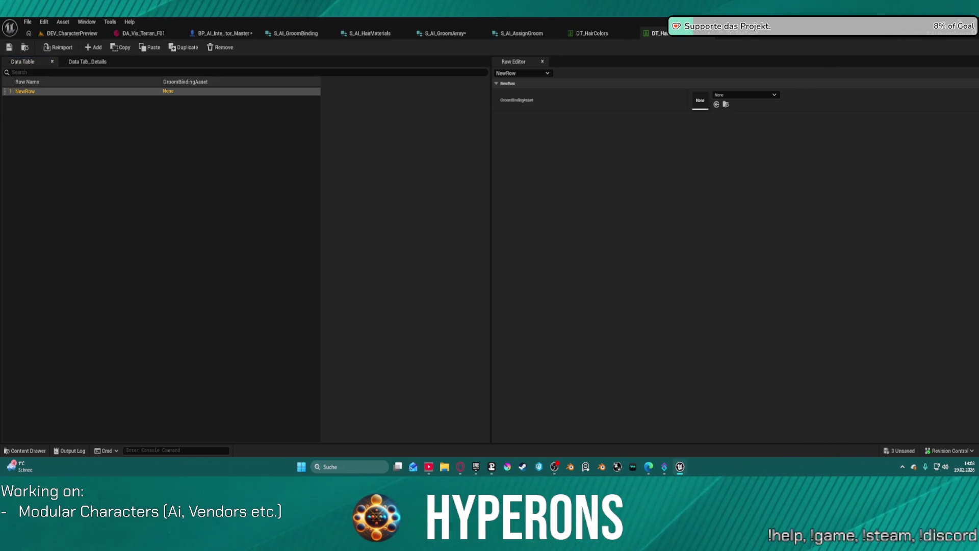
# Rename NewRow to SKM_MH_CHR_F_01_FaceMesh and paste in Hair_S_LowPonytail_Binding as its binding
pyautogui.doubleClick(39, 92)
pyautogui.hotkey('ctrl', 'v')
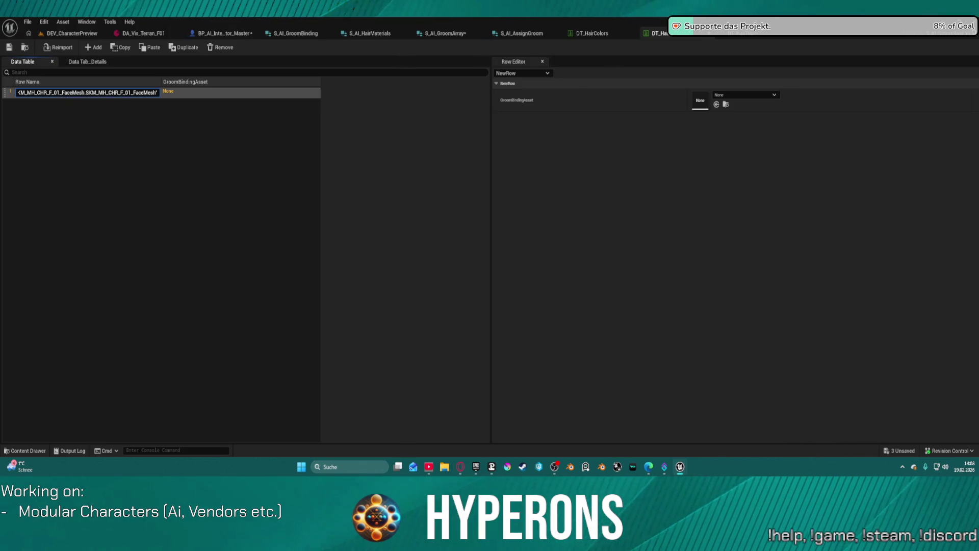
pyautogui.press('Escape')
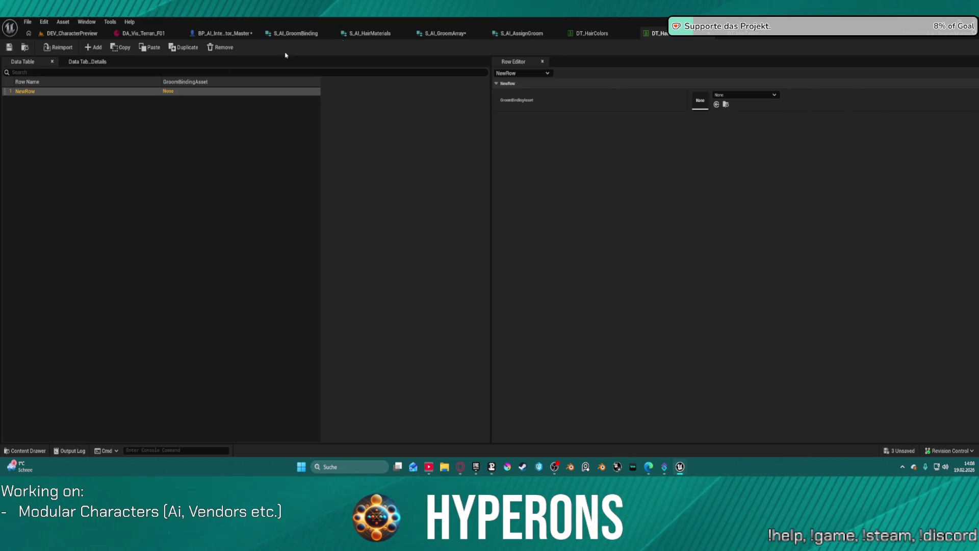
pyautogui.click(39, 93)
pyautogui.doubleClick(21, 92)
pyautogui.write('SKM_MH_CHR_F_01_FaceMesh')
pyautogui.press('Return')
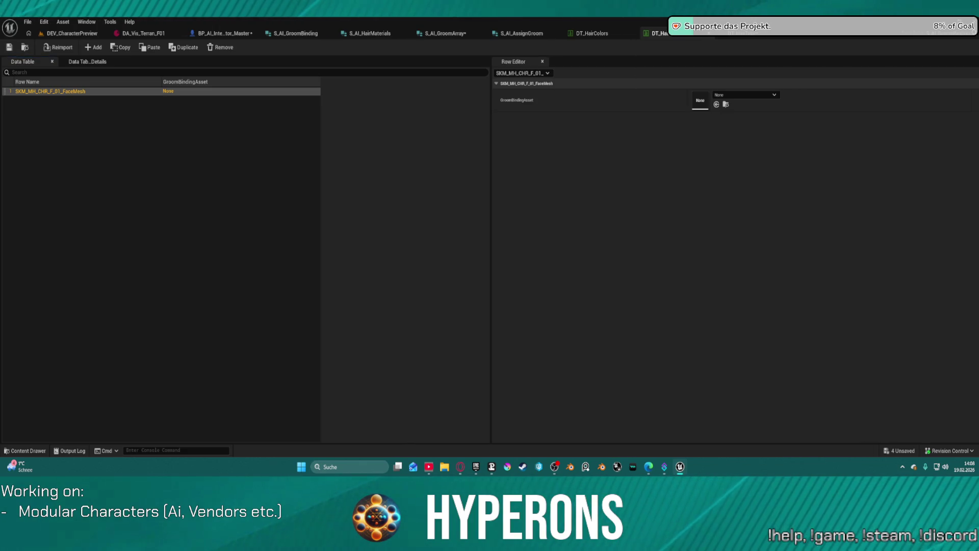
pyautogui.hotkey('ctrl', 'v')
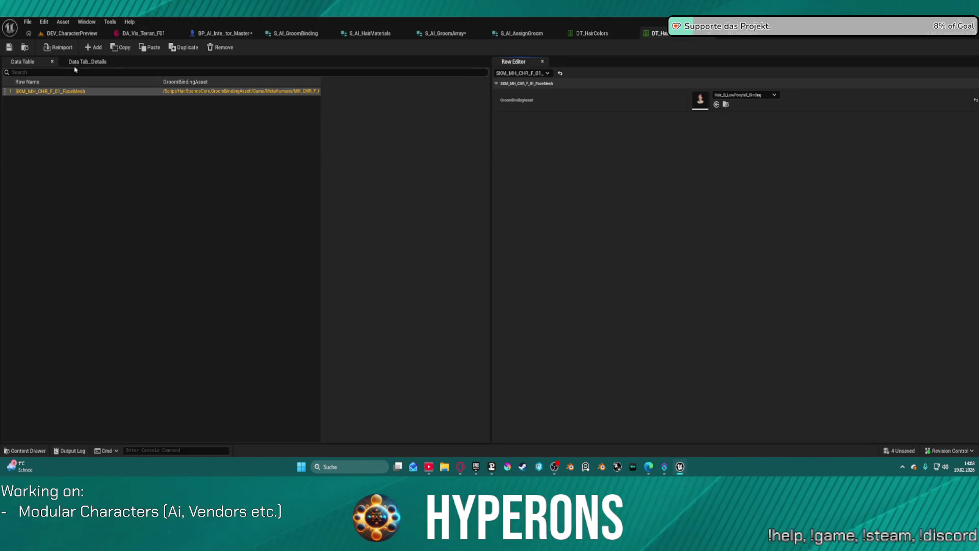
# Duplicate the face-mesh row twice and rename the first copy SKM_MH_CHR_F_02_FaceMesh
pyautogui.click(183, 48)
pyautogui.click(182, 50)
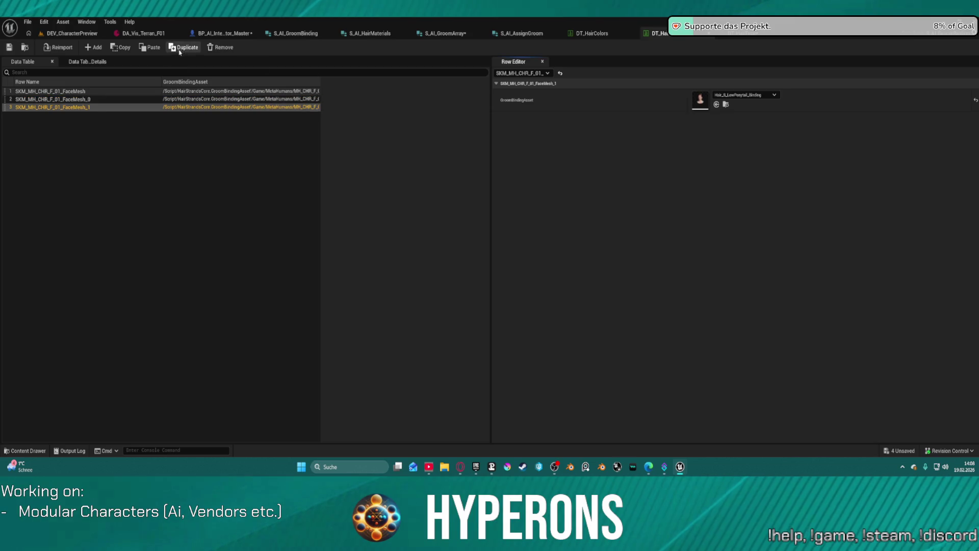
pyautogui.click(92, 101)
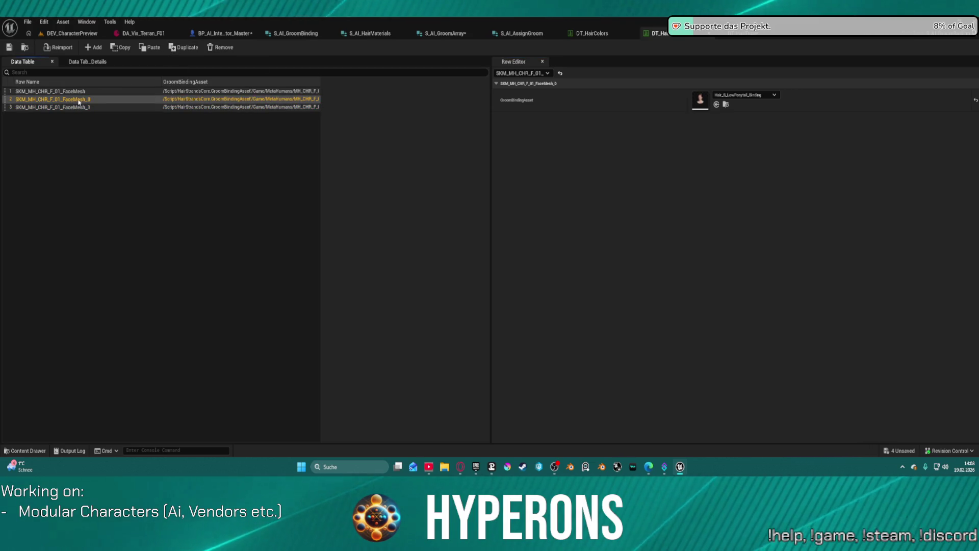
pyautogui.doubleClick(94, 100)
pyautogui.press('BackSpace')
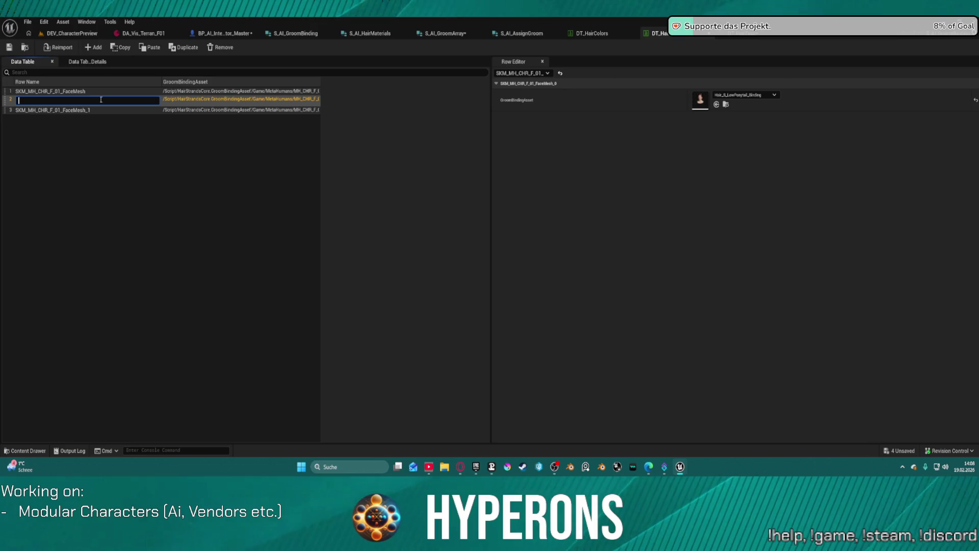
pyautogui.press('Escape')
pyautogui.doubleClick(101, 101)
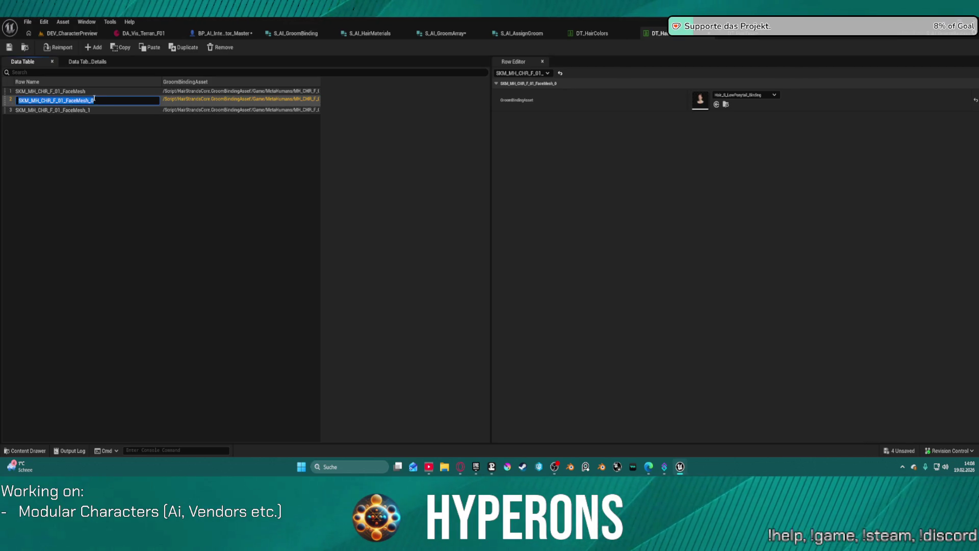
pyautogui.click(62, 100)
pyautogui.write('2')
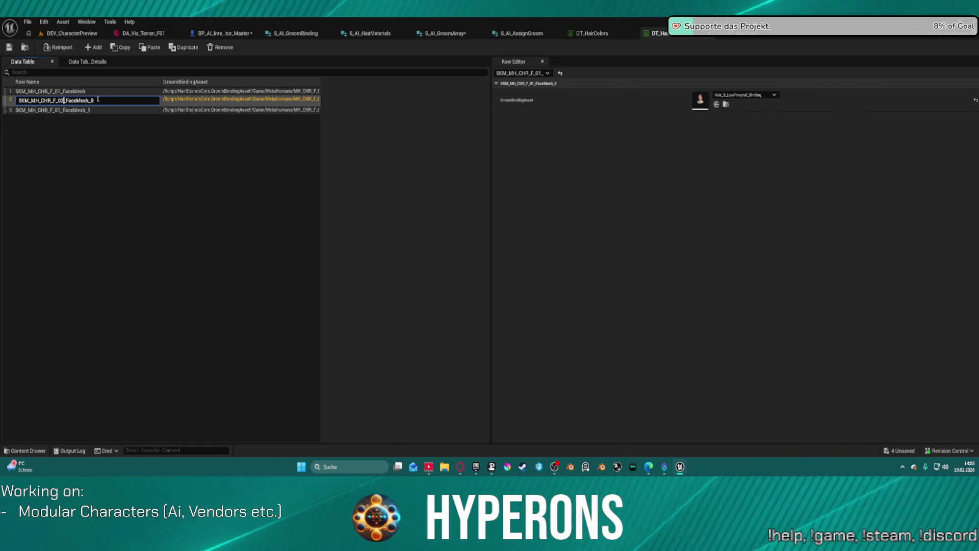
pyautogui.press('BackSpace')
pyautogui.press('BackSpace')
pyautogui.press('Return')
# Rename the second copy SKM_MH_CHR_F_03_FaceMesh
pyautogui.doubleClick(59, 109)
pyautogui.click(61, 109)
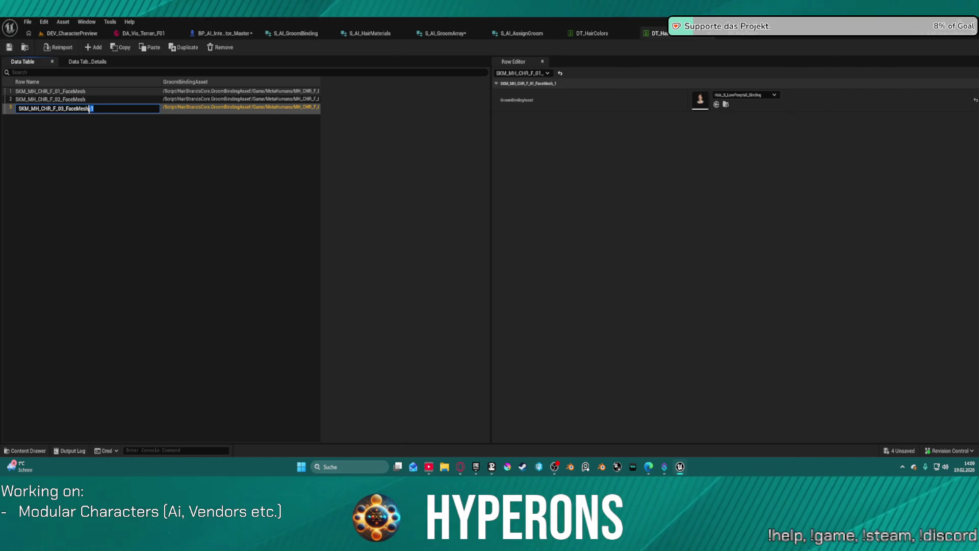
pyautogui.press('Return')
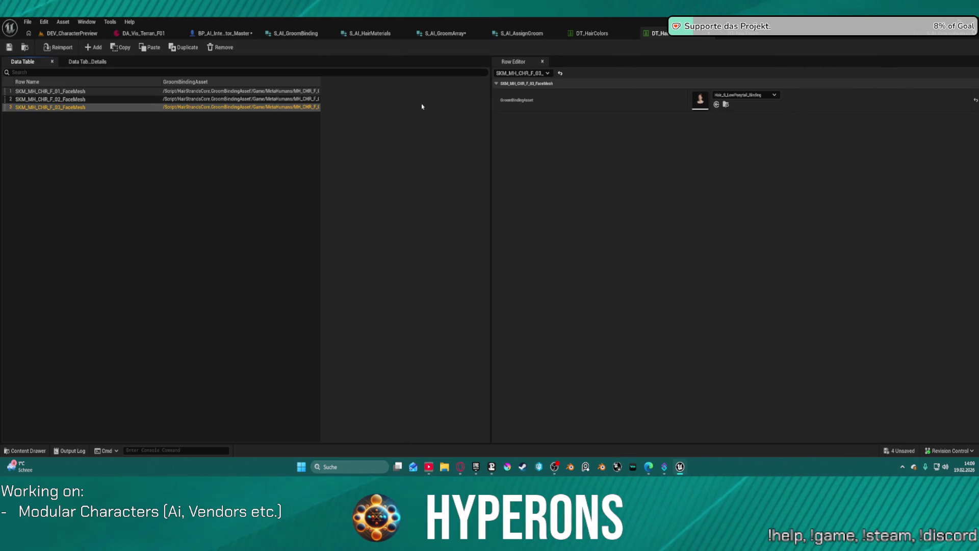
# Open the DA_Vis_Terran_F01 data asset
pyautogui.hotkey('ctrl', 'space')
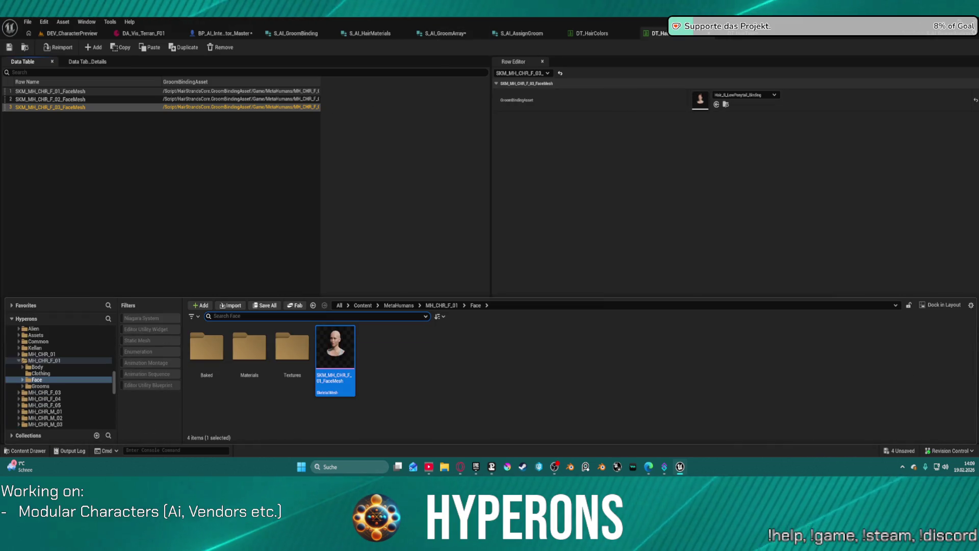
pyautogui.hotkey('ctrl', 'space')
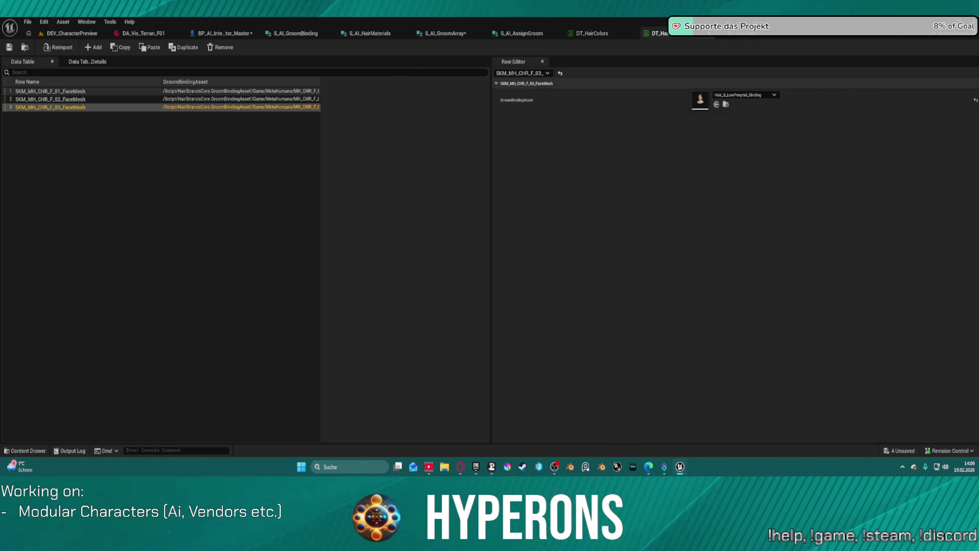
pyautogui.click(140, 33)
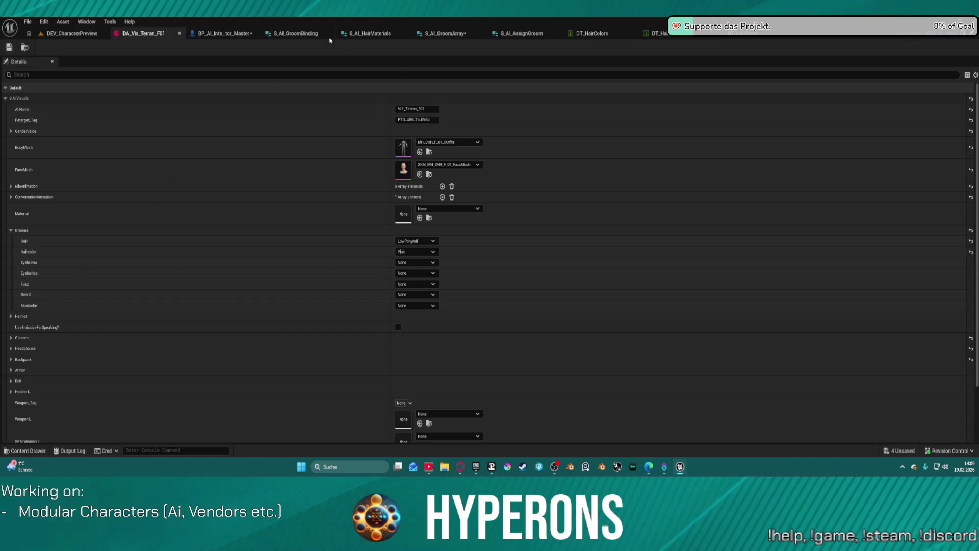
# Locate the LowPonytail face-mesh binding asset and clear the SKM_MH_CHR_F_02_FaceMesh row's groom binding
pyautogui.click(71, 33)
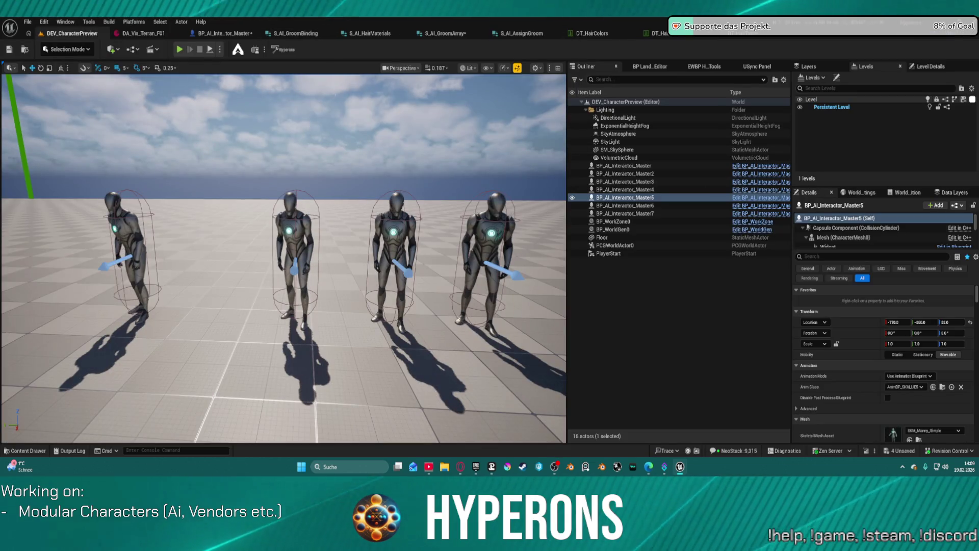
pyautogui.click(592, 34)
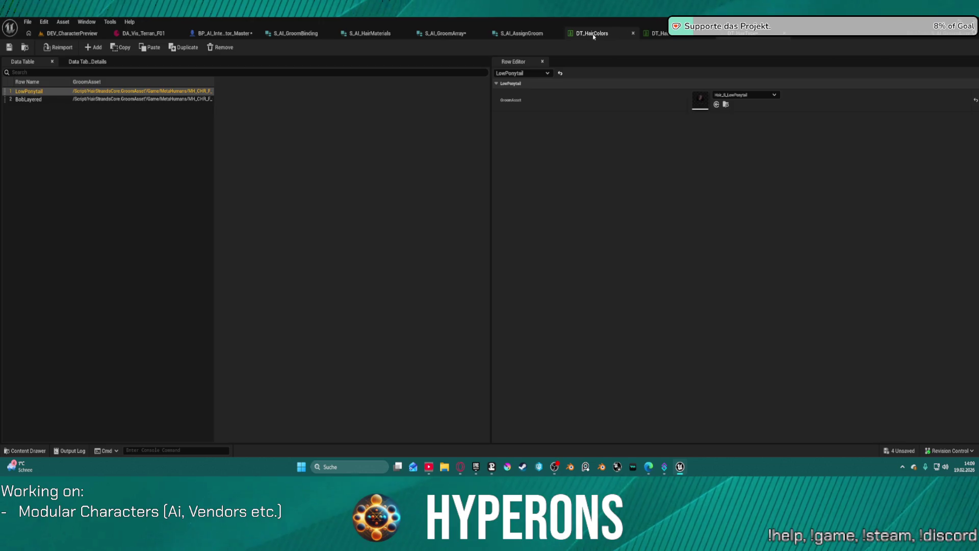
pyautogui.click(683, 35)
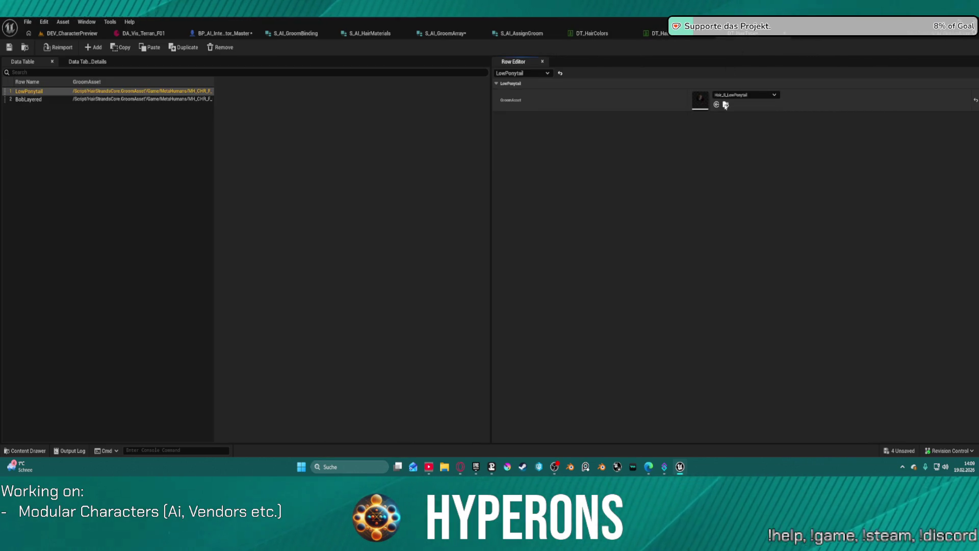
pyautogui.click(660, 33)
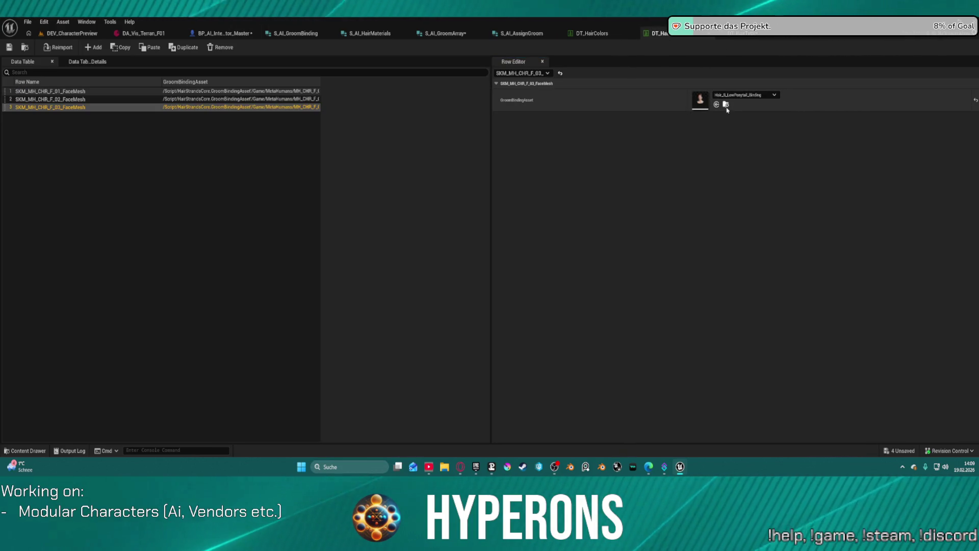
pyautogui.click(726, 104)
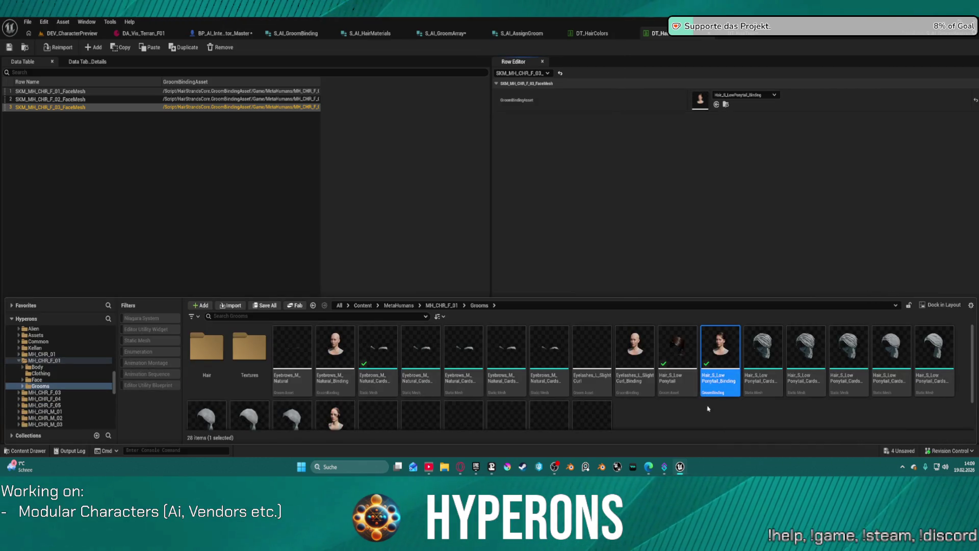
pyautogui.scroll(-2, 583, 421)
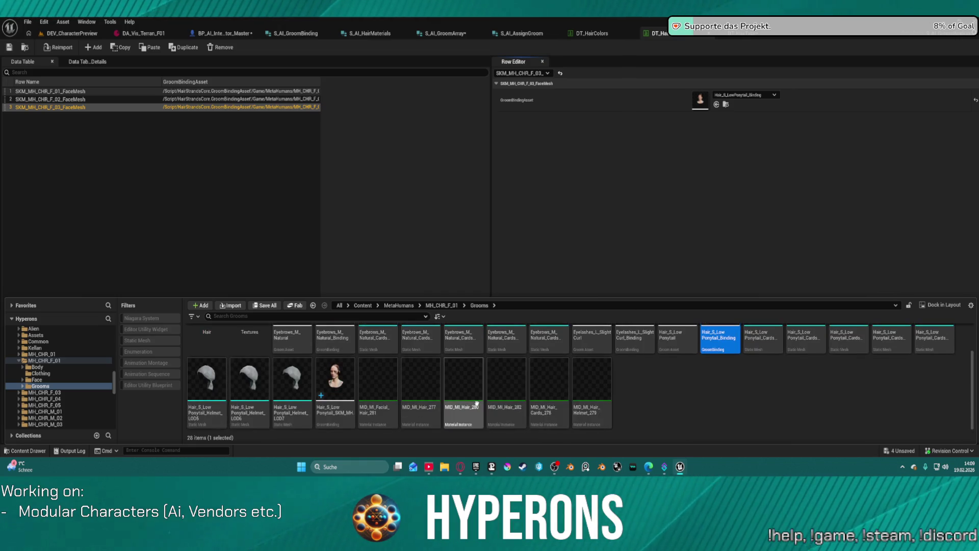
pyautogui.click(327, 388)
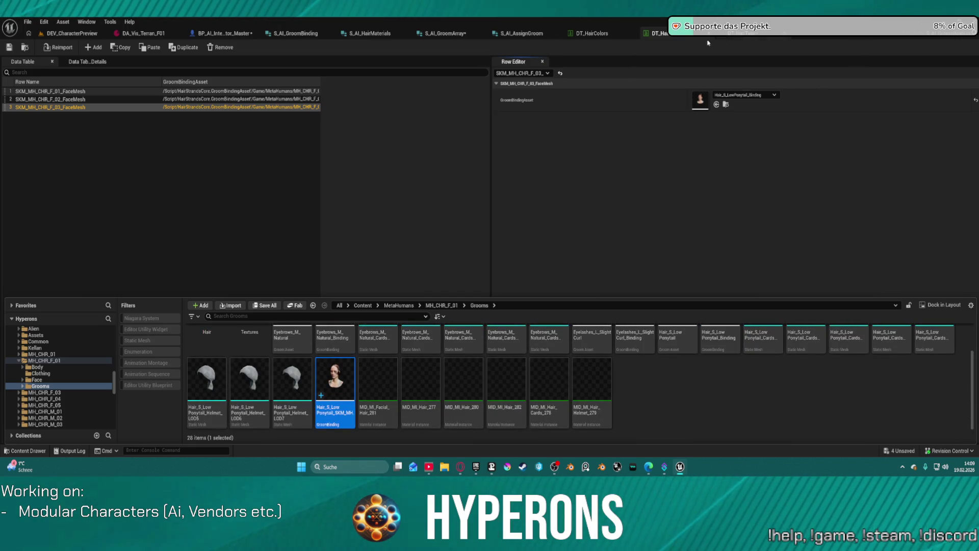
pyautogui.click(75, 101)
pyautogui.click(716, 104)
# Assign Hair_S_LowPonytail_SKM_MH_CHR_F_01_FaceMesh_Binding to the F_03 row and save the table
pyautogui.click(123, 109)
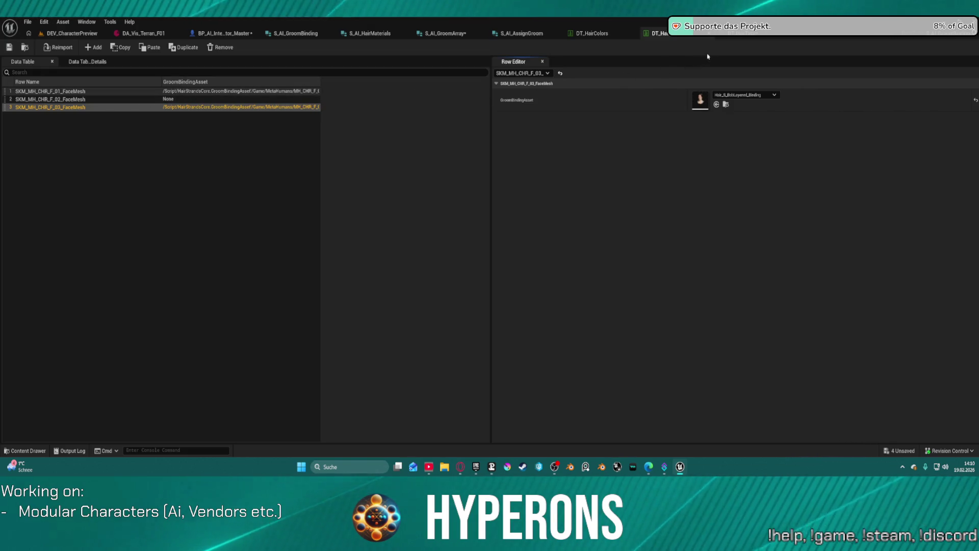
pyautogui.hotkey('ctrl', 'space')
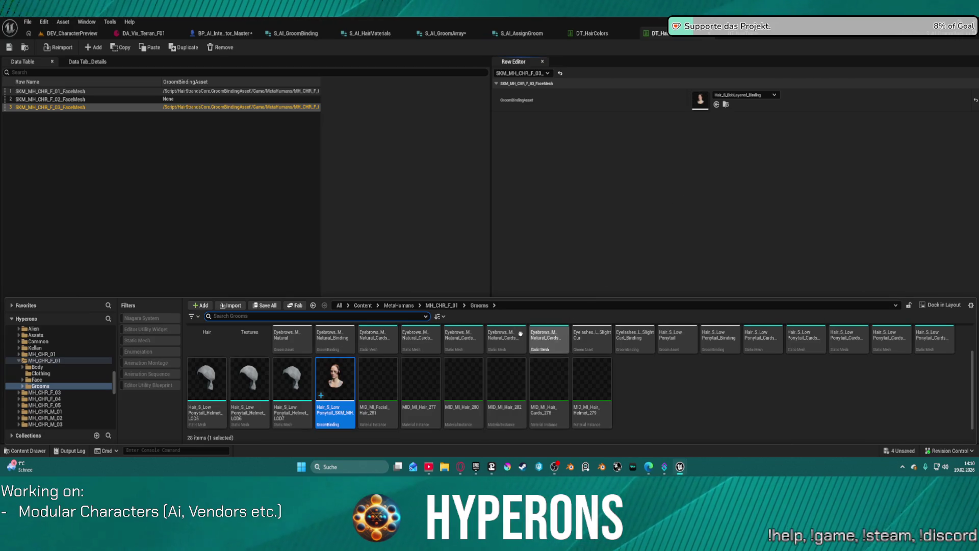
pyautogui.scroll(1, 344, 389)
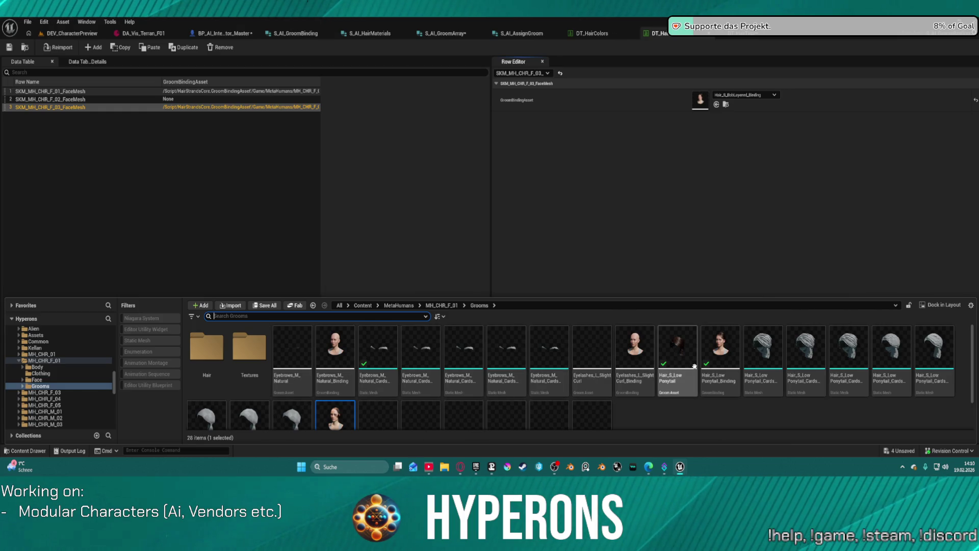
pyautogui.scroll(-1, 461, 437)
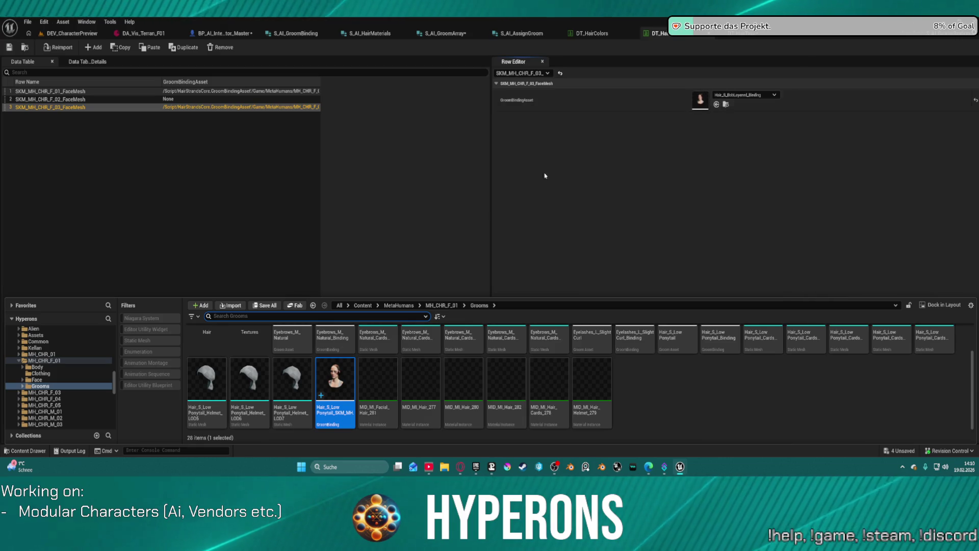
pyautogui.moveTo(318, 411); pyautogui.dragTo(638, 102)
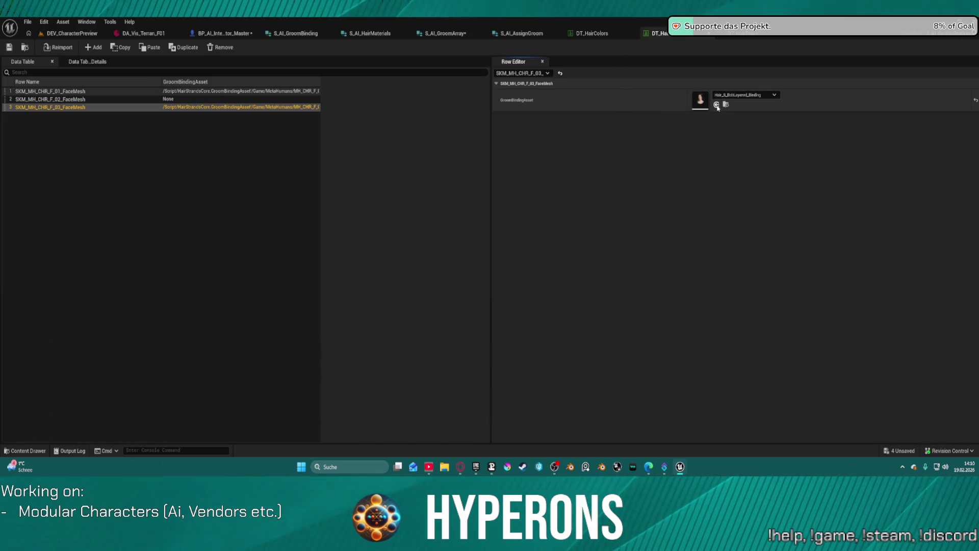
pyautogui.click(9, 49)
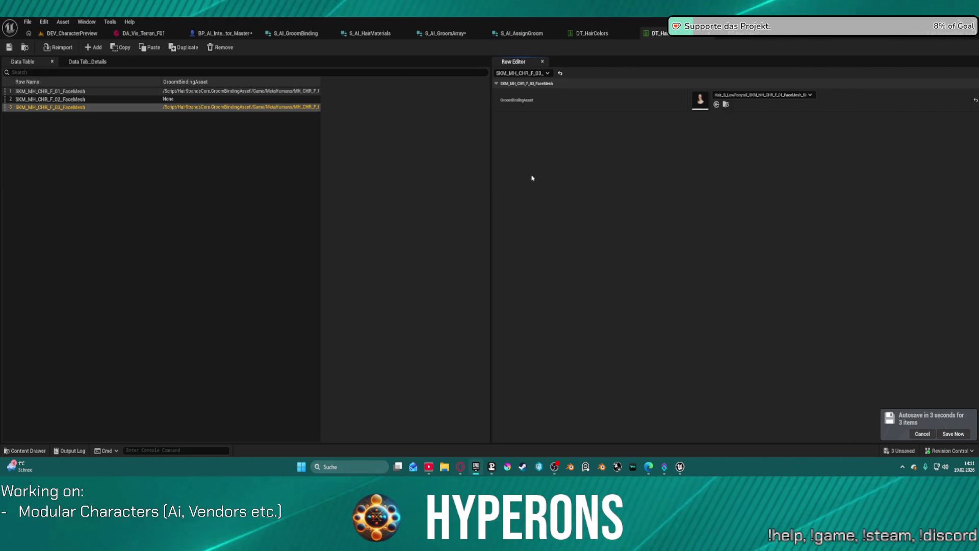
# In the Content Drawer, open the Engine Plugins folder and search for 'mutabl'
pyautogui.click(25, 450)
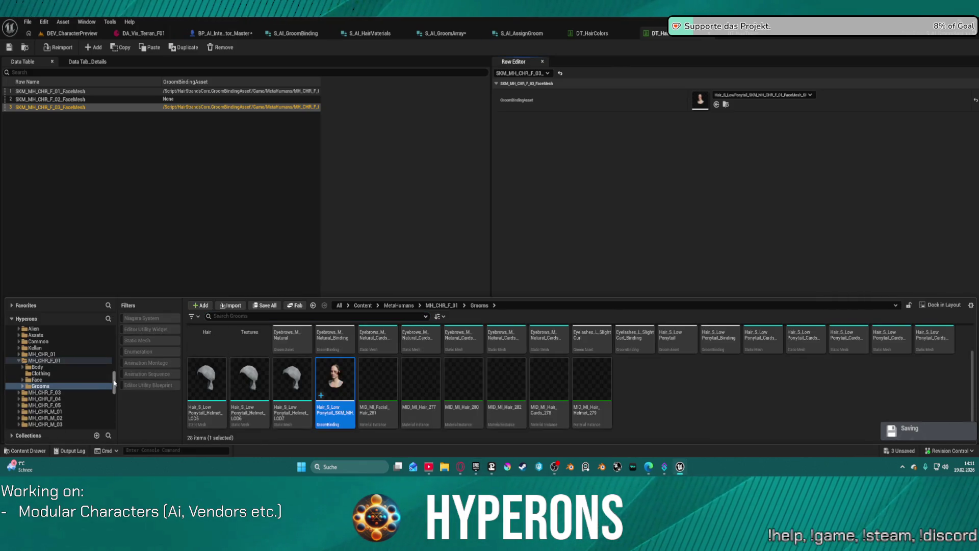
pyautogui.scroll(-10, 102, 388)
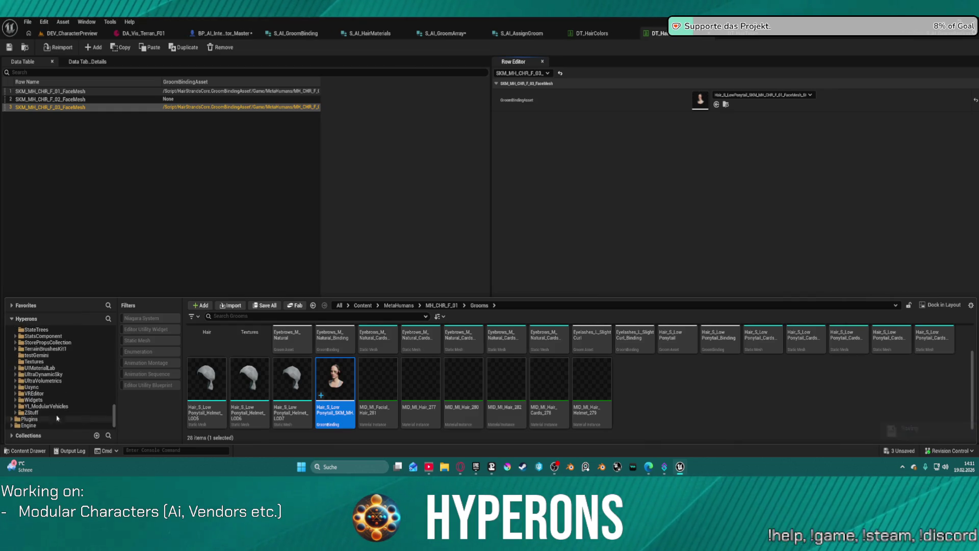
pyautogui.click(29, 419)
pyautogui.click(216, 316)
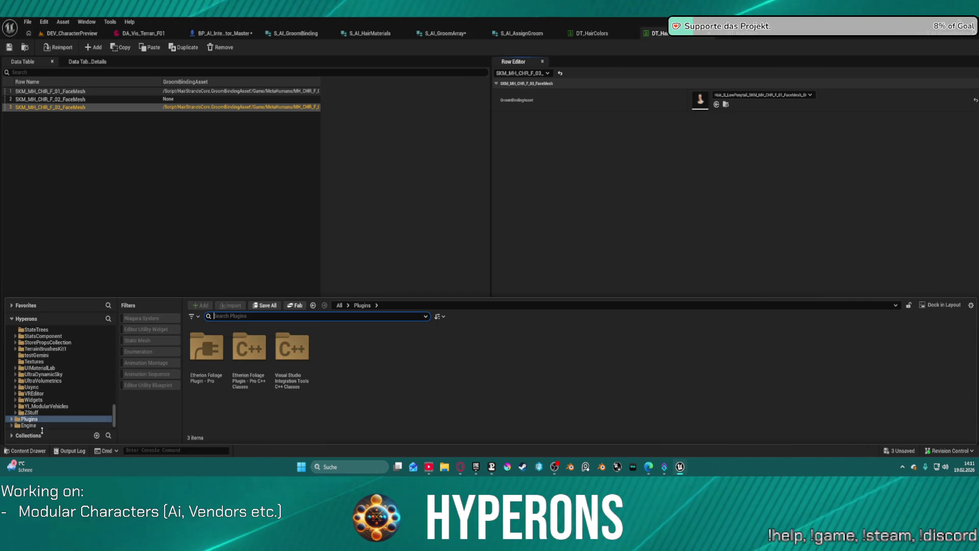
pyautogui.click(66, 426)
pyautogui.click(291, 346)
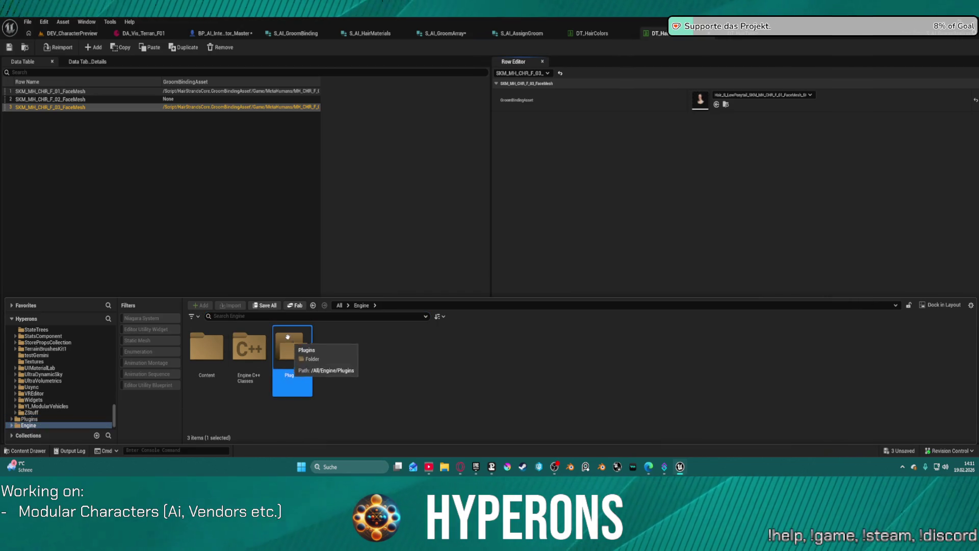
pyautogui.doubleClick(292, 347)
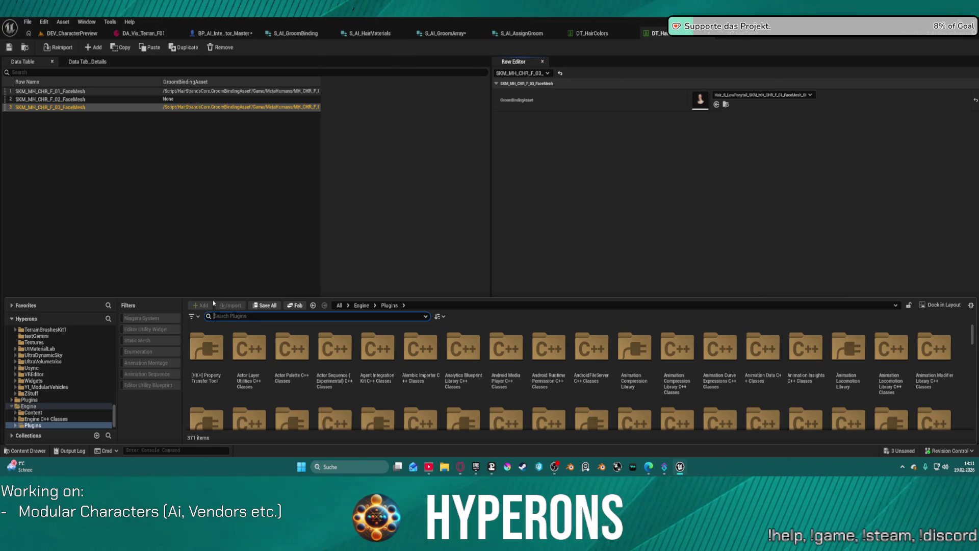
pyautogui.write('mutab')
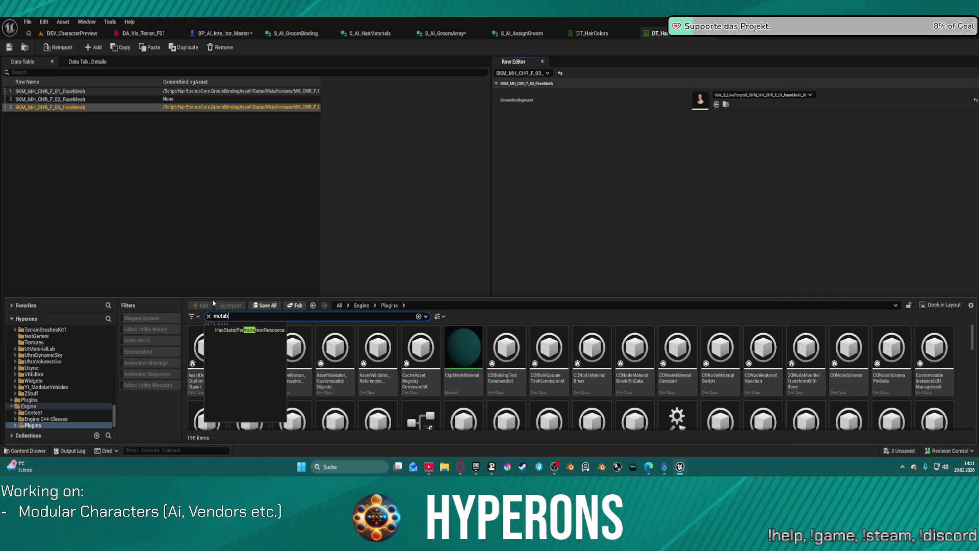
pyautogui.write('l')
# Browse the Mutable Groom Extensions C++ Classes folder, then close the Content Drawer
pyautogui.scroll(-5, 341, 352)
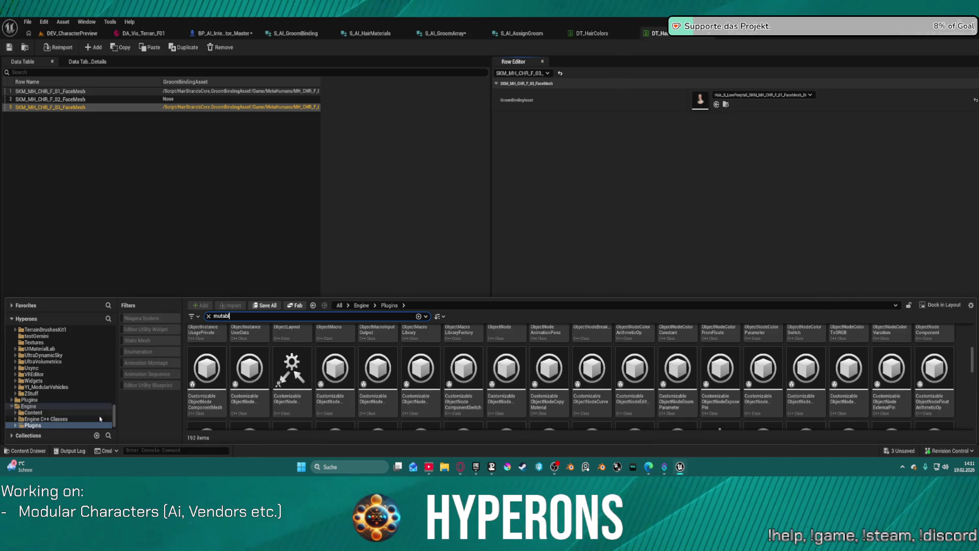
pyautogui.click(15, 425)
pyautogui.scroll(-10, 57, 382)
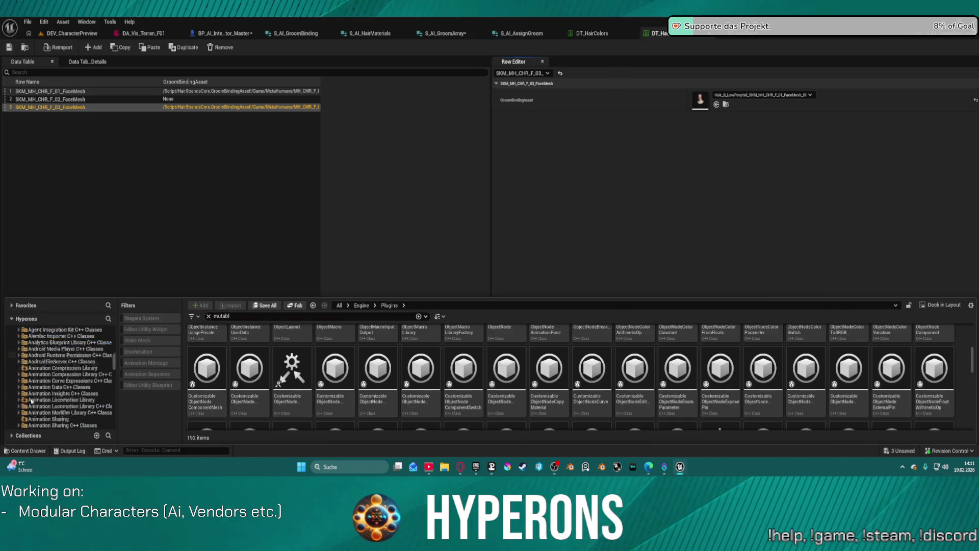
pyautogui.scroll(-15, 64, 377)
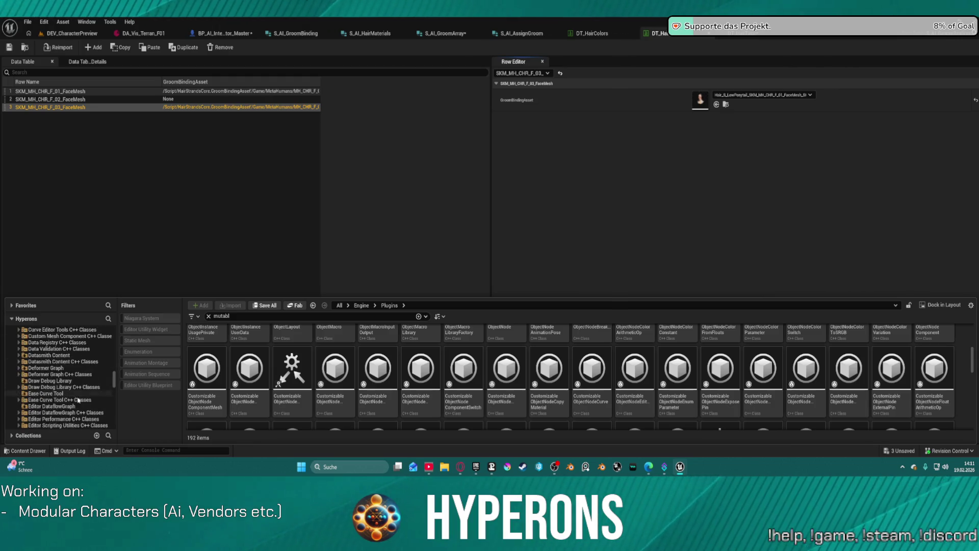
pyautogui.scroll(-10, 87, 397)
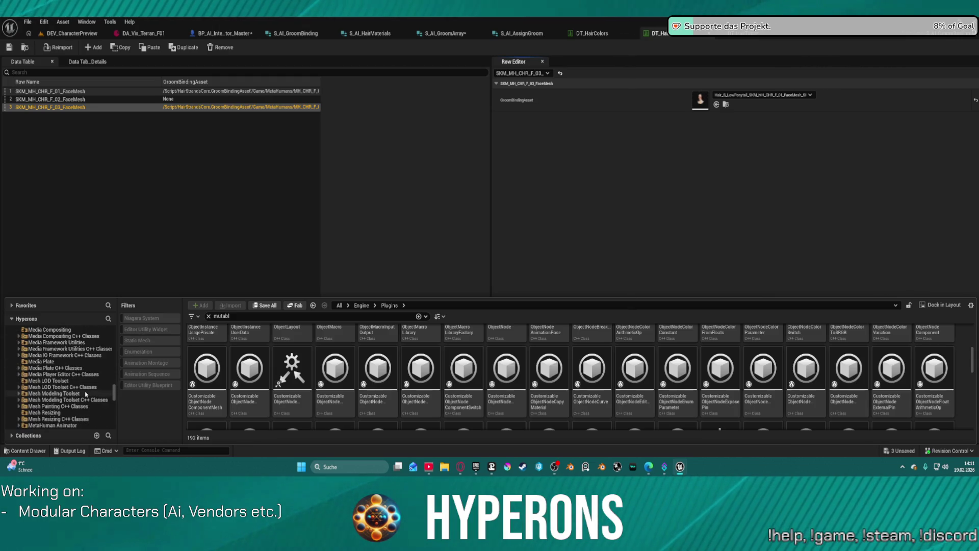
pyautogui.scroll(-1, 82, 408)
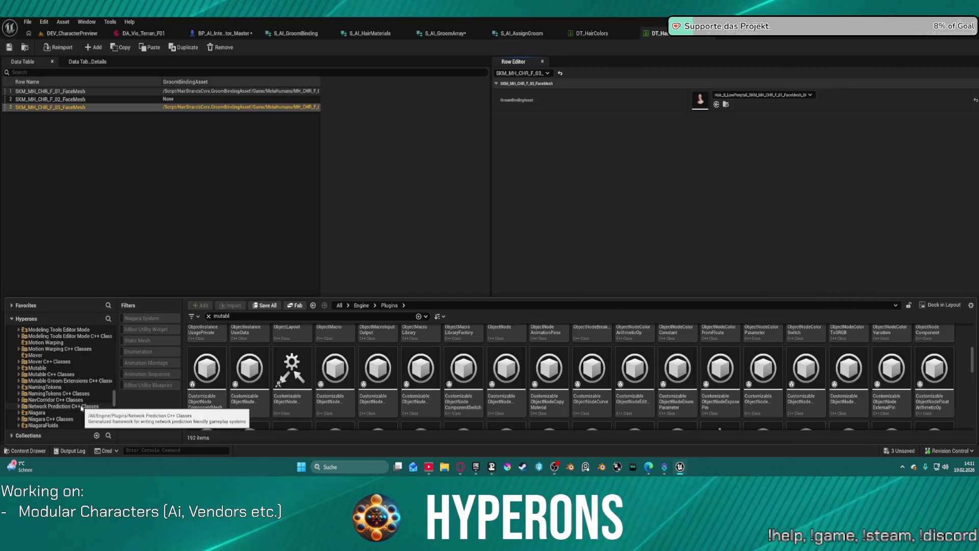
pyautogui.click(34, 370)
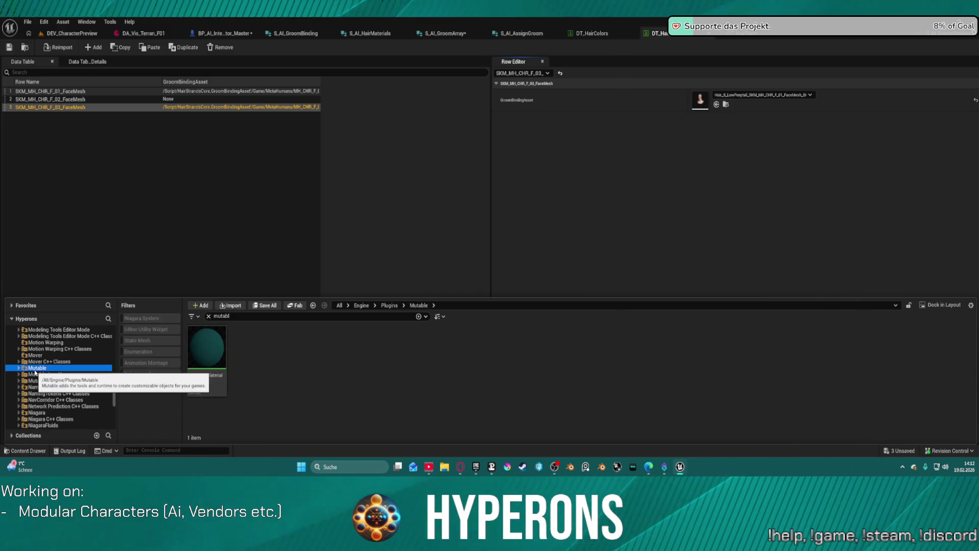
pyautogui.click(65, 375)
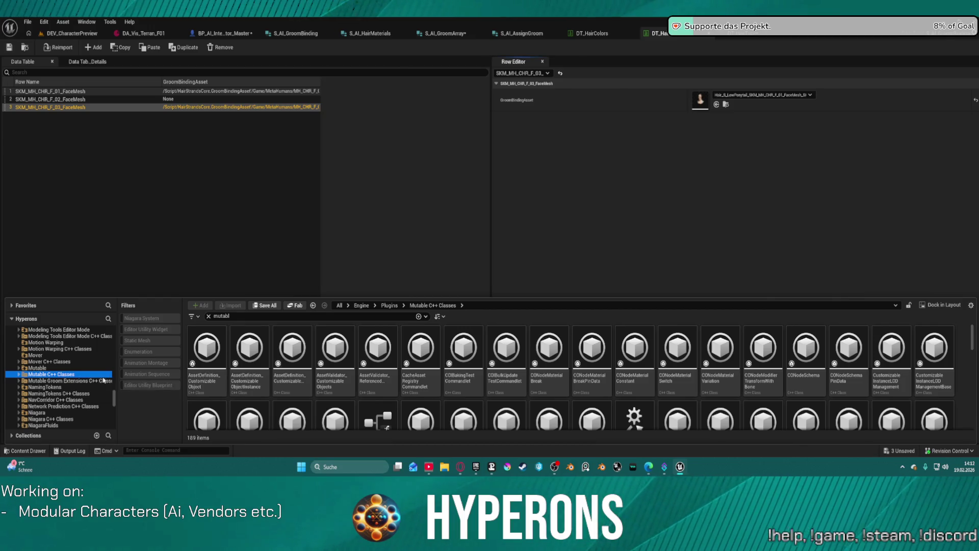
pyautogui.click(86, 381)
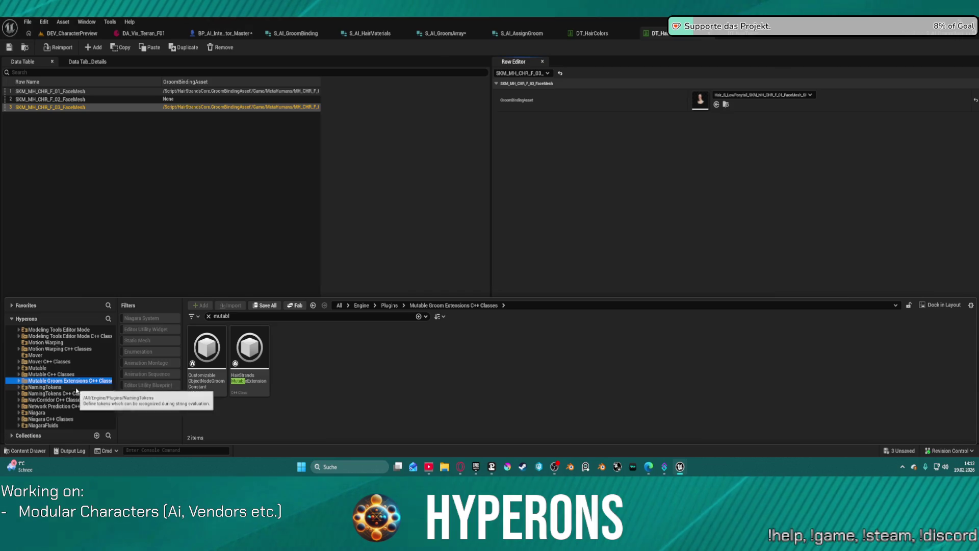
pyautogui.click(380, 177)
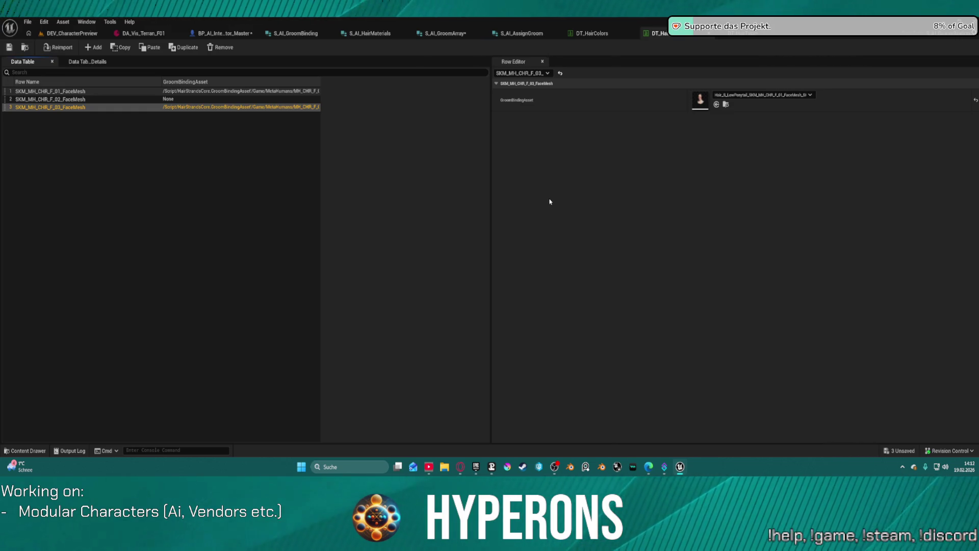
# Save the modified assets and finish on BP_AI_Interactor_Master's AddGroomAssets graph
pyautogui.click(9, 47)
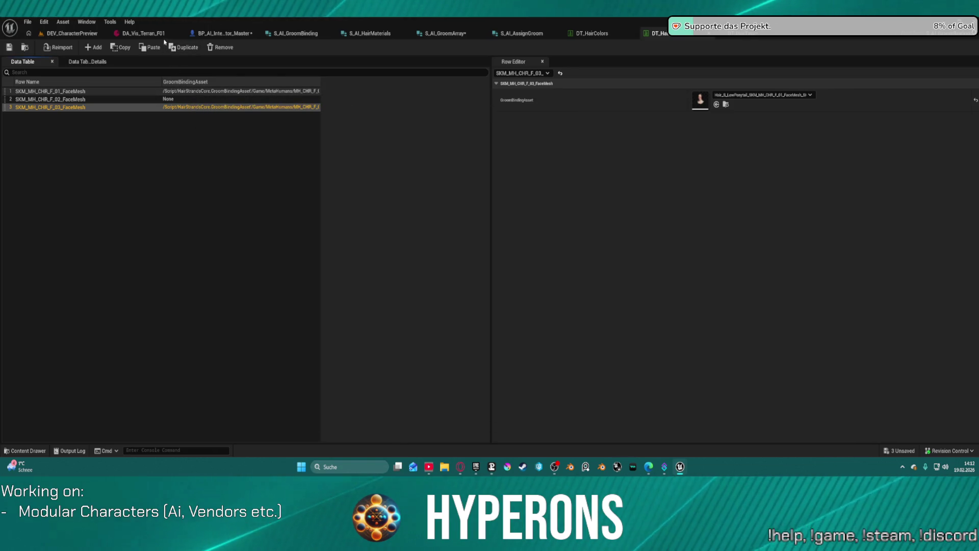
pyautogui.click(144, 33)
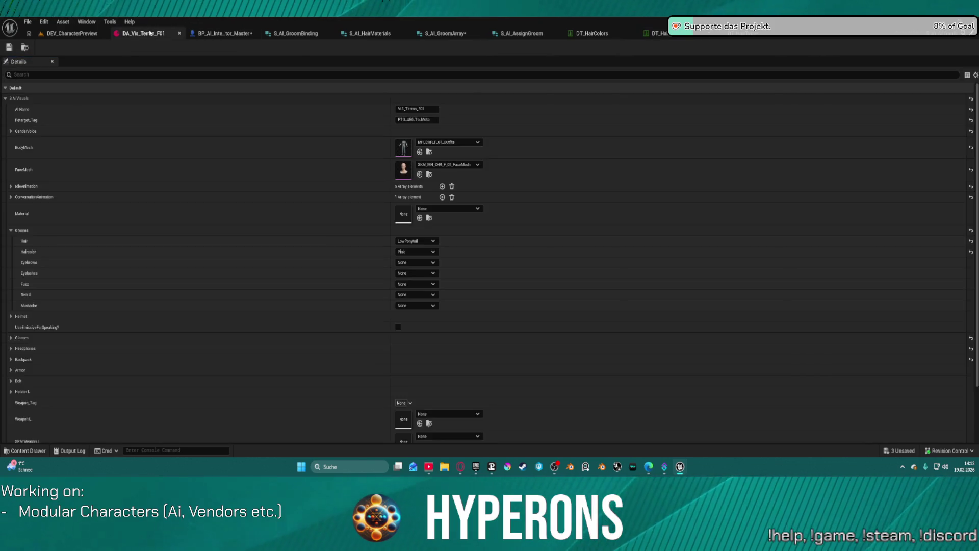
pyautogui.click(94, 34)
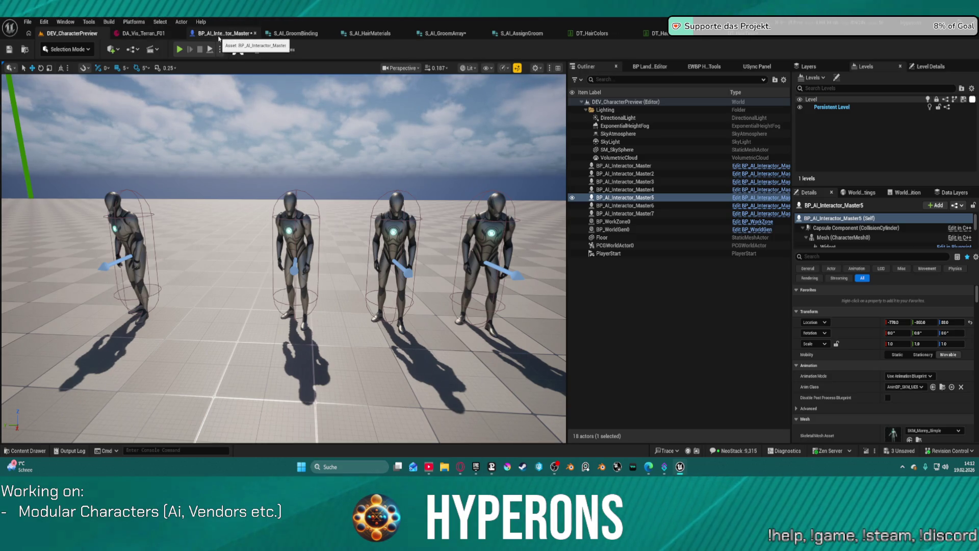
pyautogui.click(220, 36)
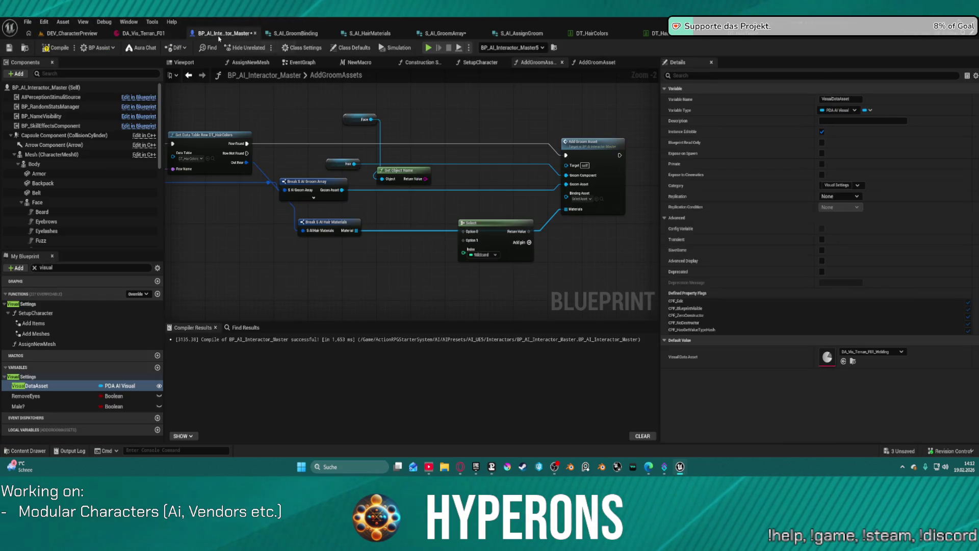
pyautogui.click(60, 49)
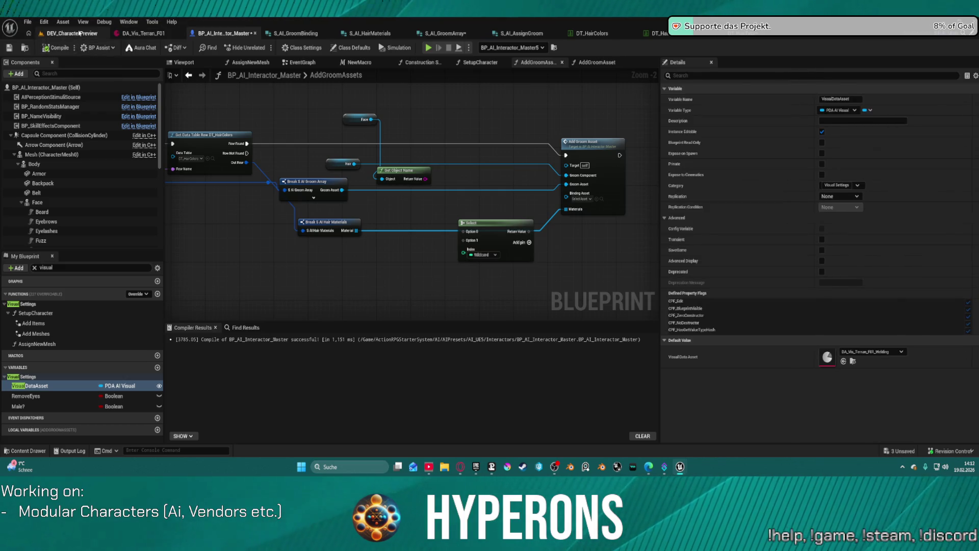
pyautogui.click(79, 33)
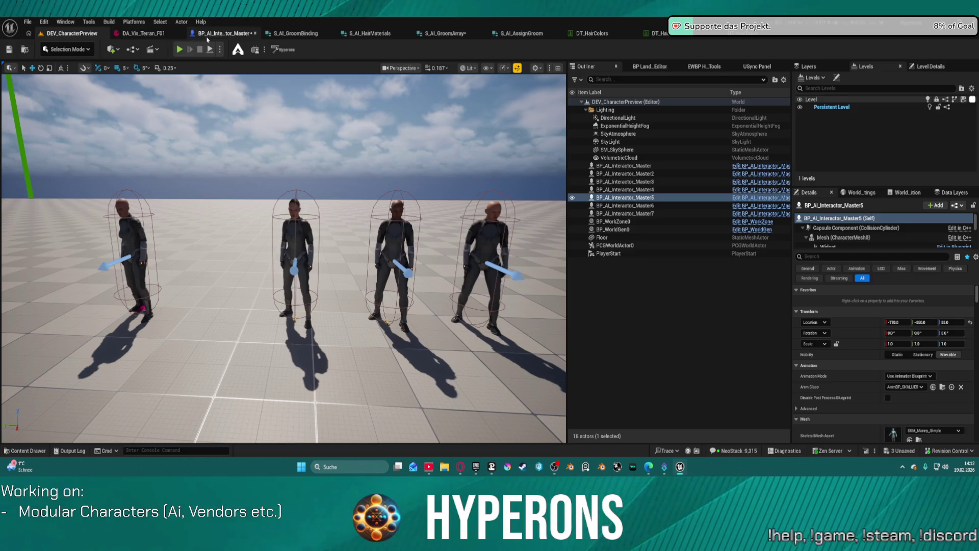
pyautogui.click(219, 34)
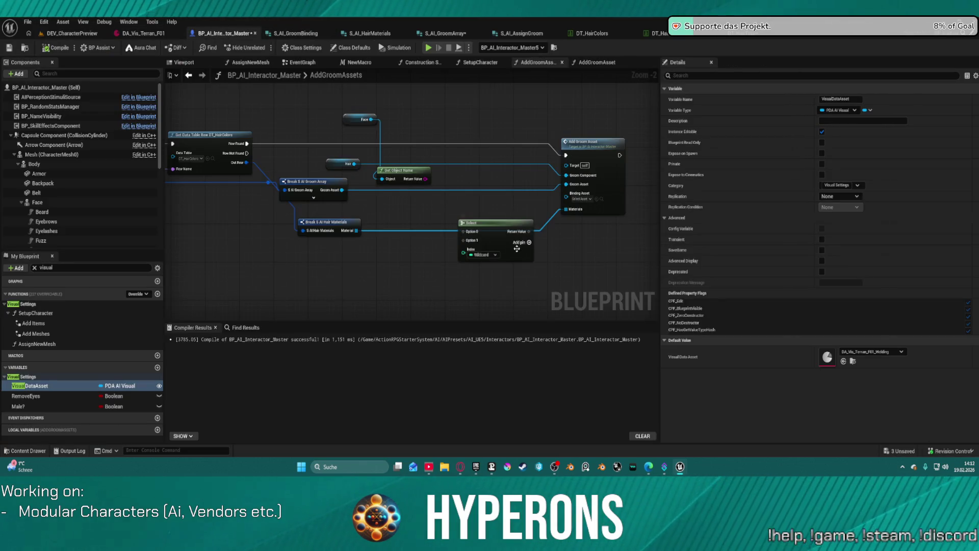
# Copy and paste the Get Data Table Row DT_HairColors node
pyautogui.moveTo(390, 204); pyautogui.dragTo(305, 217)
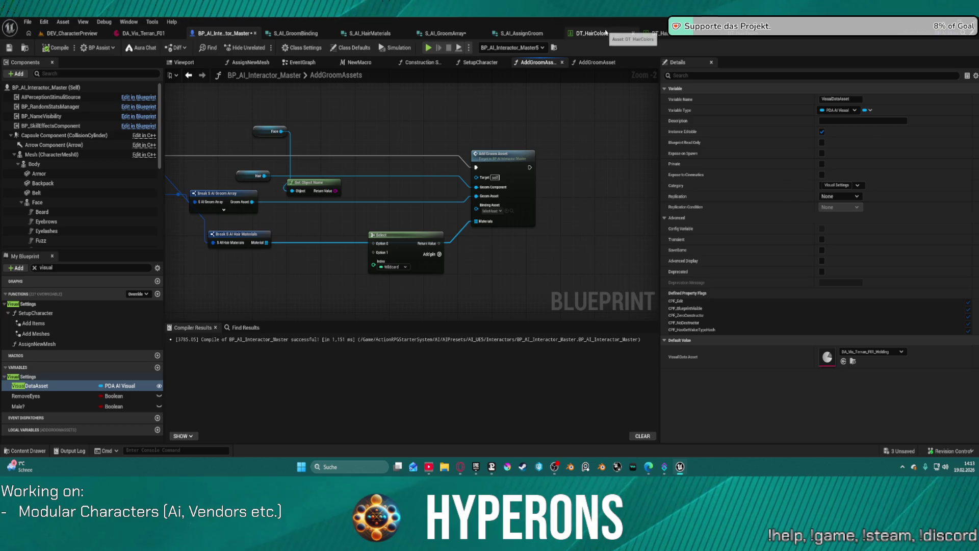
pyautogui.scroll(1, 483, 131)
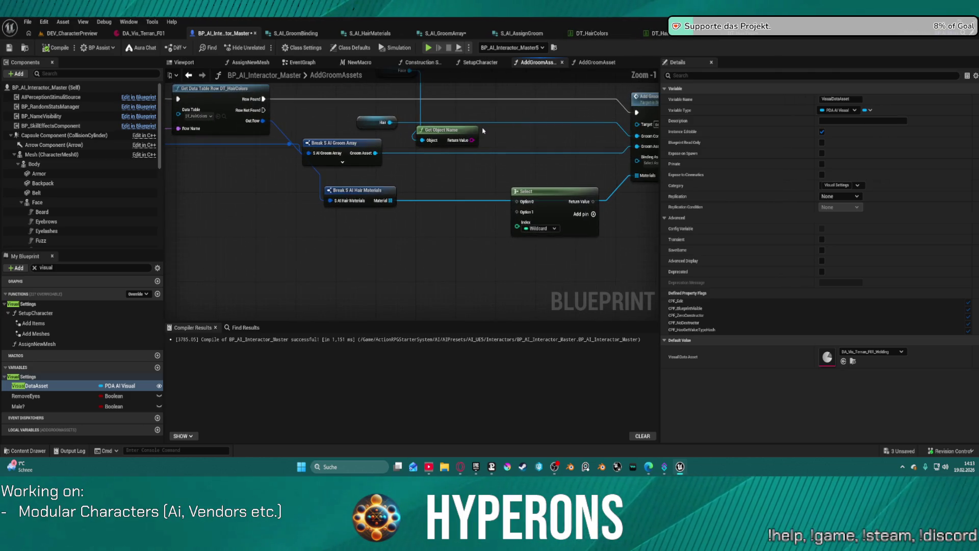
pyautogui.click(385, 182)
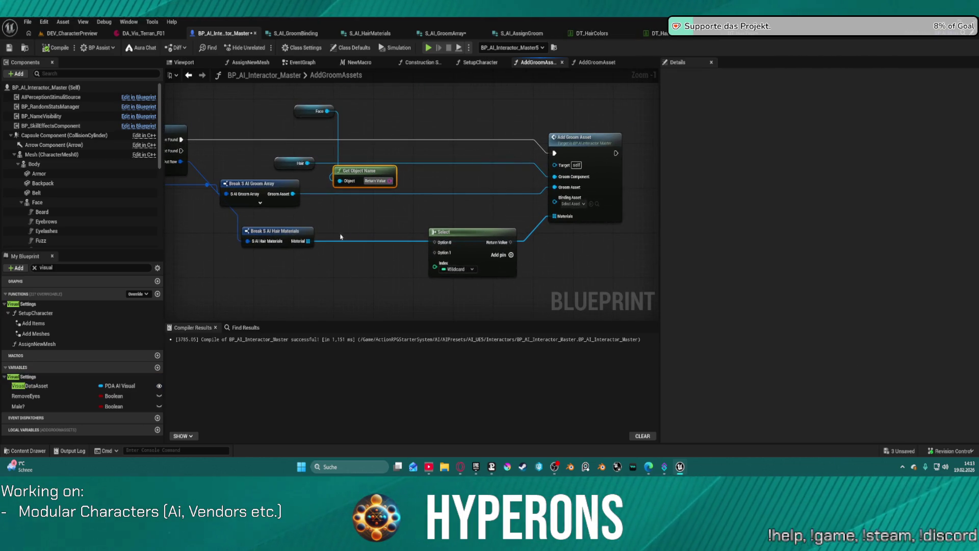
pyautogui.moveTo(344, 236); pyautogui.dragTo(401, 216)
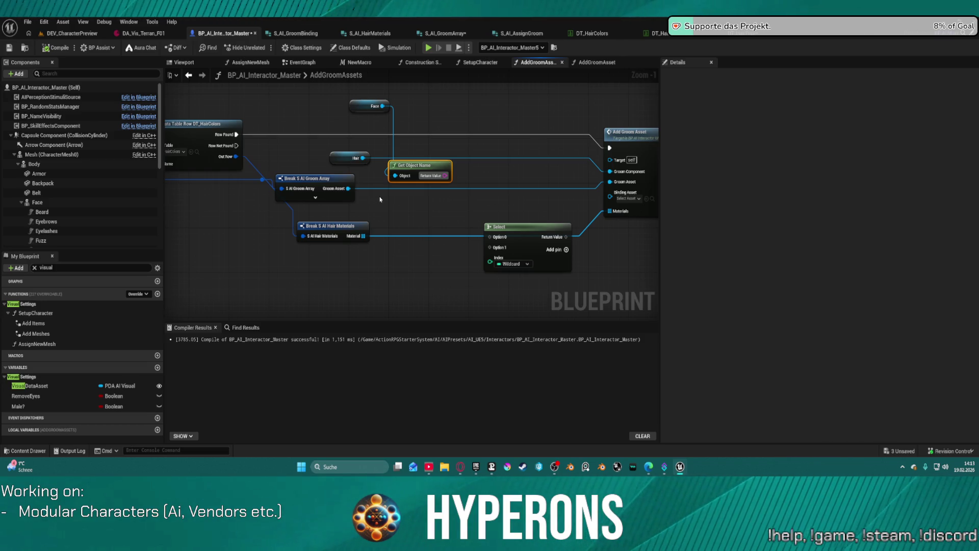
pyautogui.moveTo(384, 200)
pyautogui.mouseDown()
pyautogui.moveTo(501, 191)
pyautogui.moveTo(434, 230)
pyautogui.moveTo(499, 230)
pyautogui.moveTo(510, 239)
pyautogui.moveTo(493, 276)
pyautogui.moveTo(227, 253)
pyautogui.moveTo(345, 245)
pyautogui.moveTo(345, 182)
pyautogui.mouseUp()
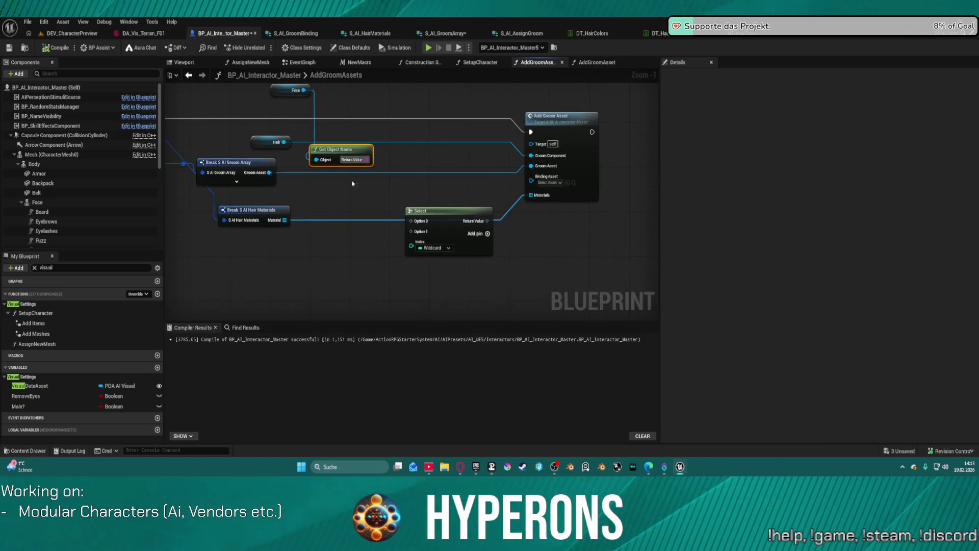
pyautogui.moveTo(444, 207); pyautogui.dragTo(529, 184)
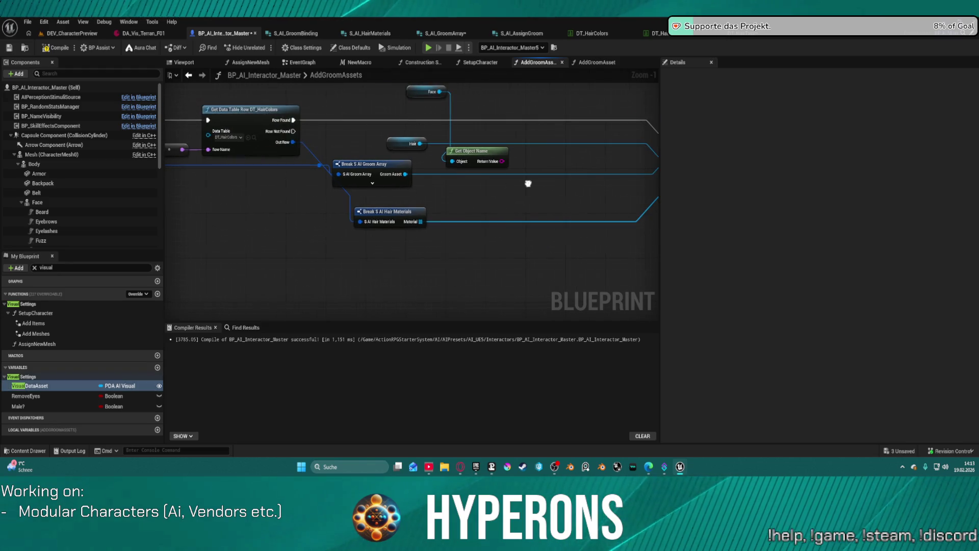
pyautogui.click(256, 113)
pyautogui.hotkey('ctrl', 'c')
pyautogui.hotkey('ctrl', 'v')
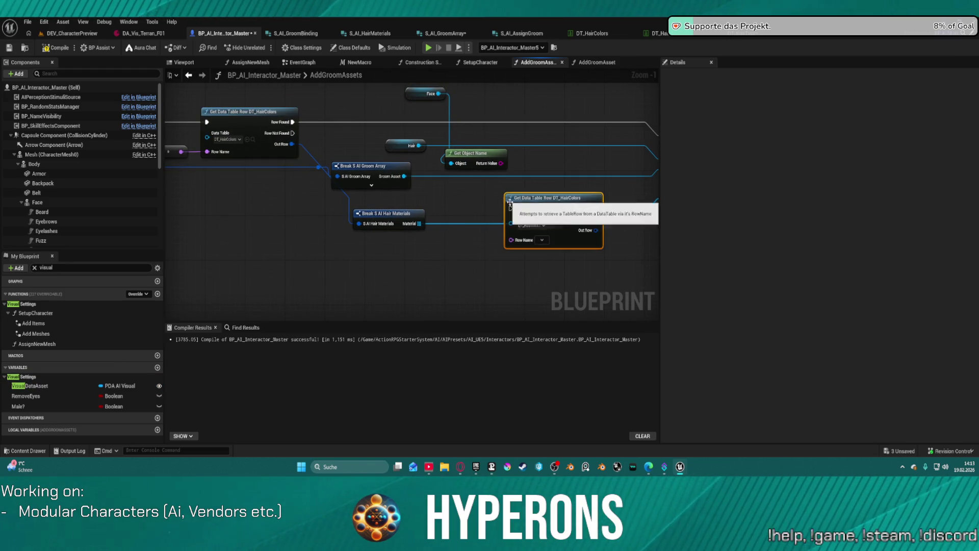
# Point the copy at DT_Hair_Binding and wire Get Object Name's Return Value into Row Name
pyautogui.click(533, 226)
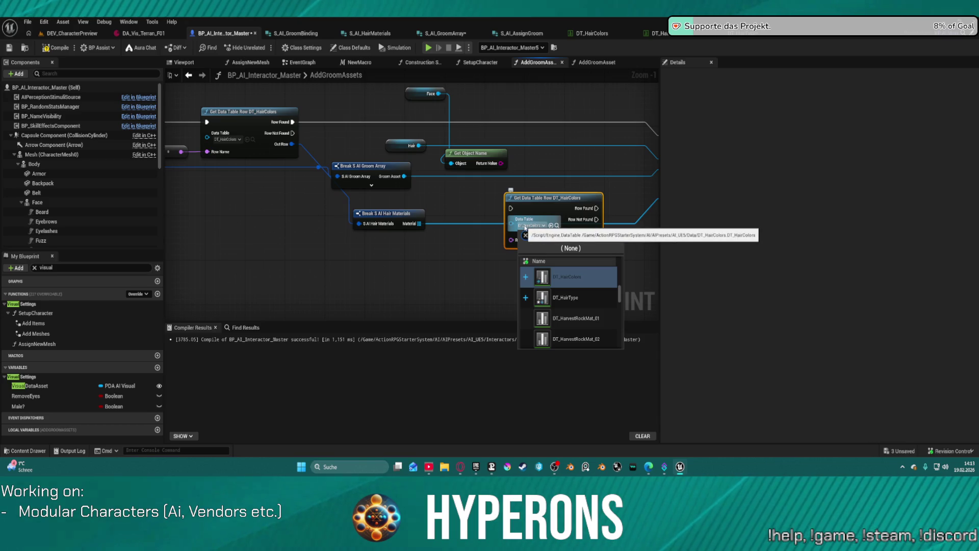
pyautogui.write('binding')
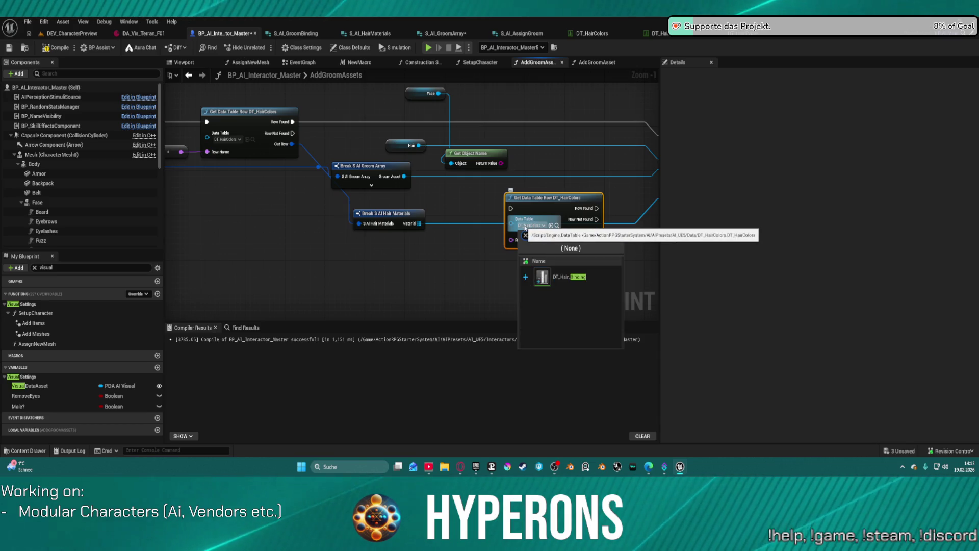
pyautogui.click(580, 276)
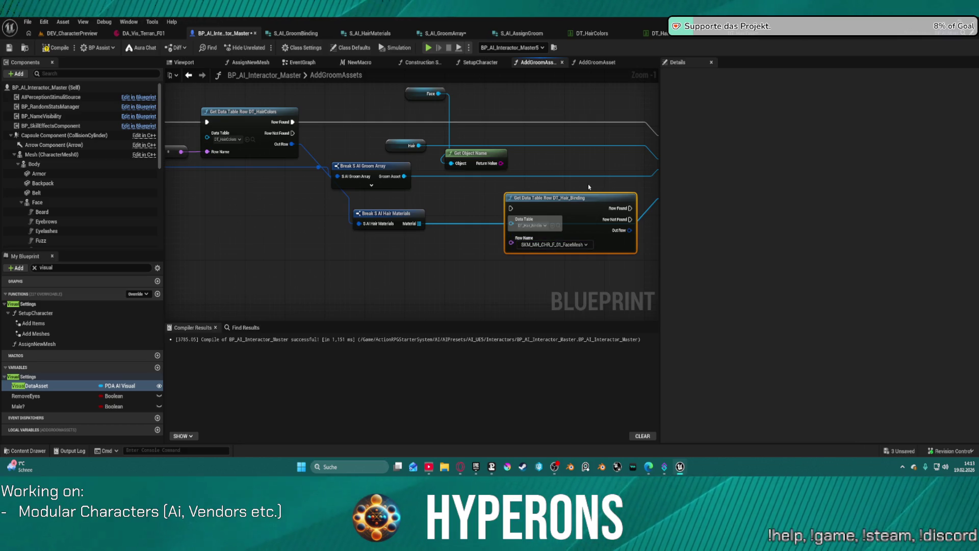
pyautogui.moveTo(579, 168); pyautogui.dragTo(483, 148)
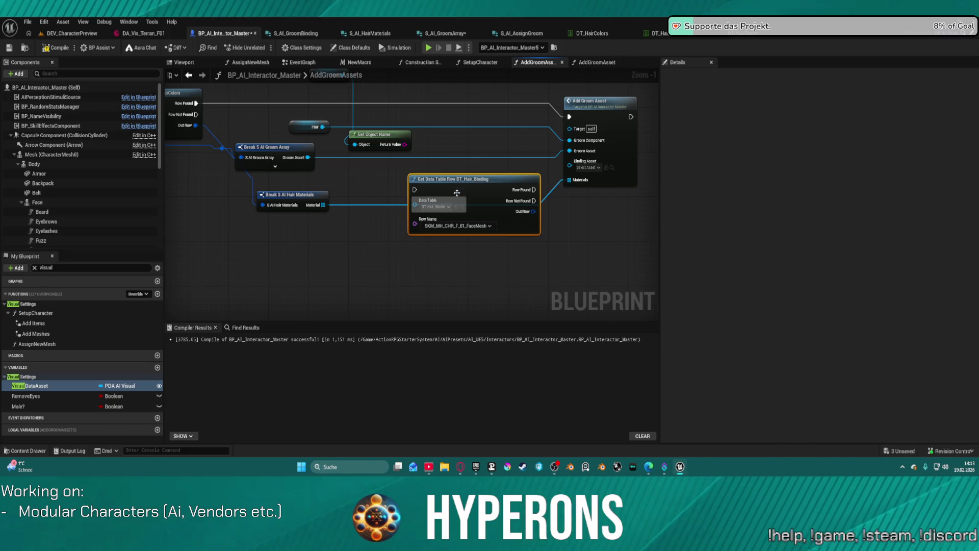
pyautogui.moveTo(404, 145)
pyautogui.mouseDown()
pyautogui.moveTo(415, 156)
pyautogui.moveTo(415, 224)
pyautogui.mouseUp()
pyautogui.moveTo(397, 162); pyautogui.dragTo(363, 227)
pyautogui.moveTo(376, 141); pyautogui.dragTo(364, 166)
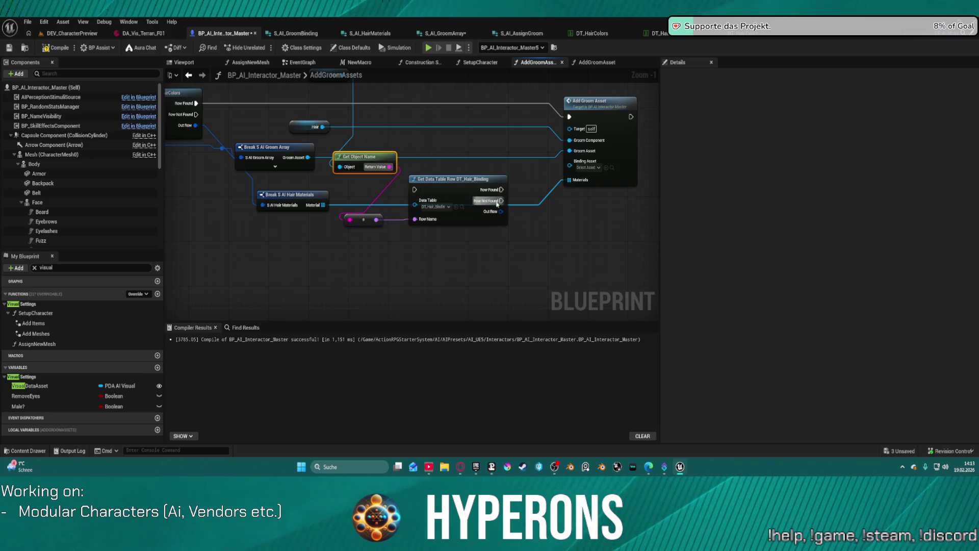
# Split the Out Row pin and connect Groom Binding Asset to Add Groom Asset's Binding Asset
pyautogui.rightClick(501, 212)
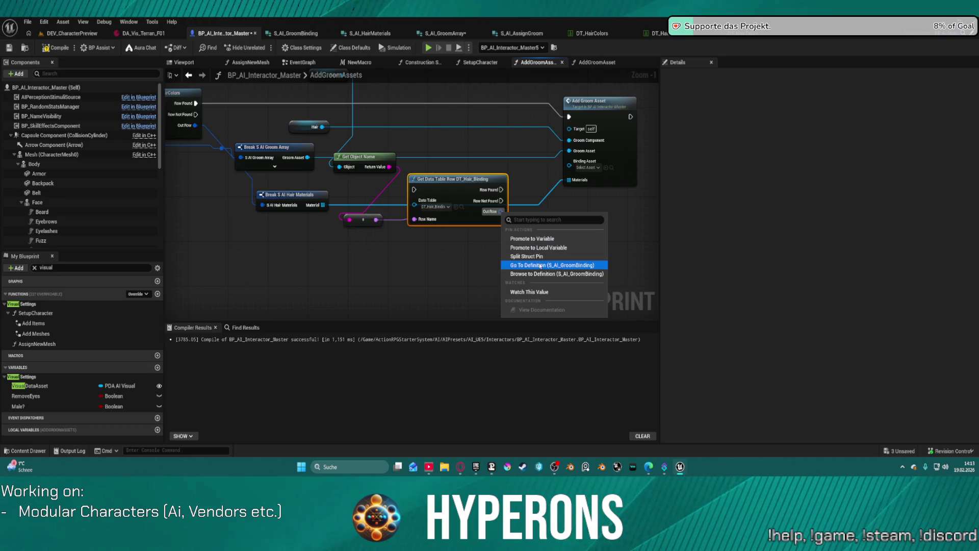
pyautogui.click(537, 257)
pyautogui.moveTo(527, 211); pyautogui.dragTo(569, 162)
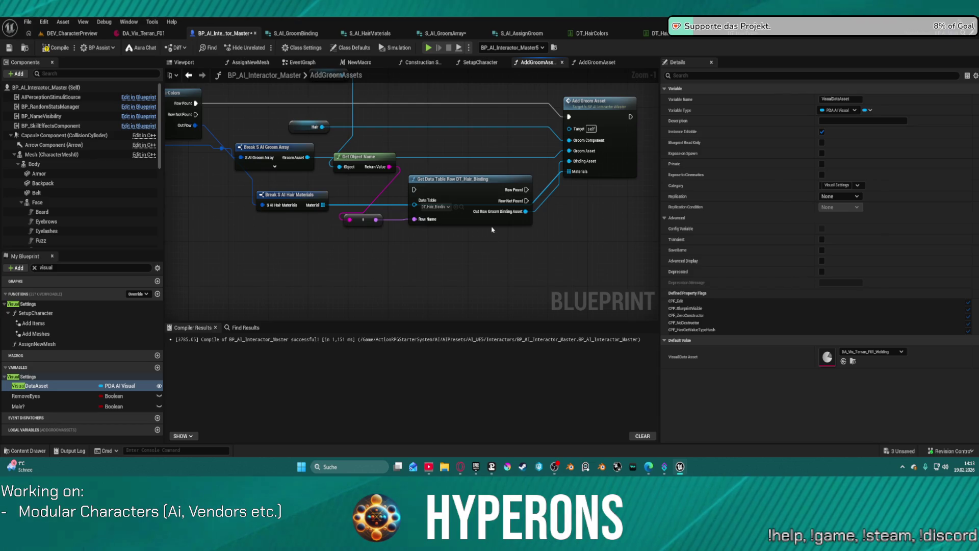
# Move the DT_Hair_Binding row node higher and auto-arrange the graph nodes
pyautogui.click(521, 188)
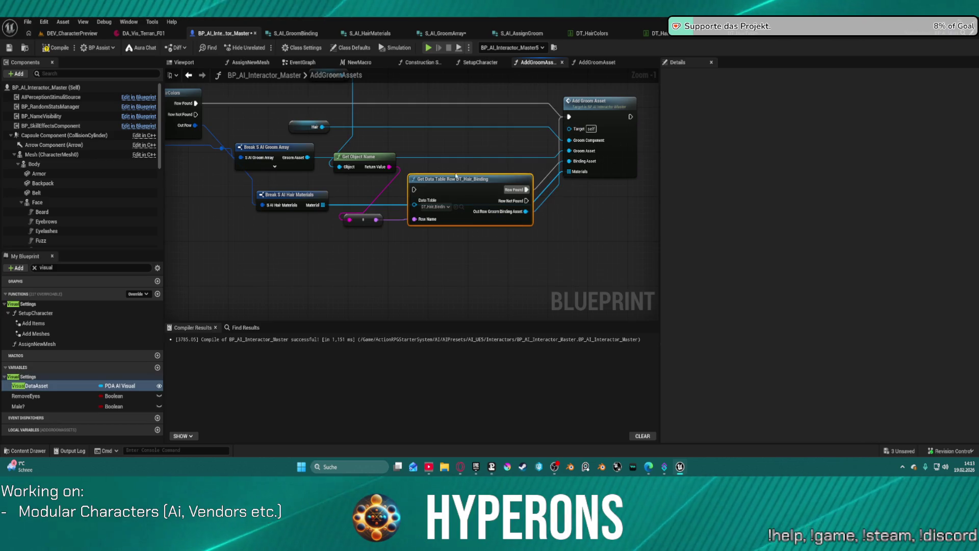
pyautogui.moveTo(471, 179)
pyautogui.mouseDown()
pyautogui.moveTo(480, 116)
pyautogui.moveTo(460, 106)
pyautogui.mouseUp()
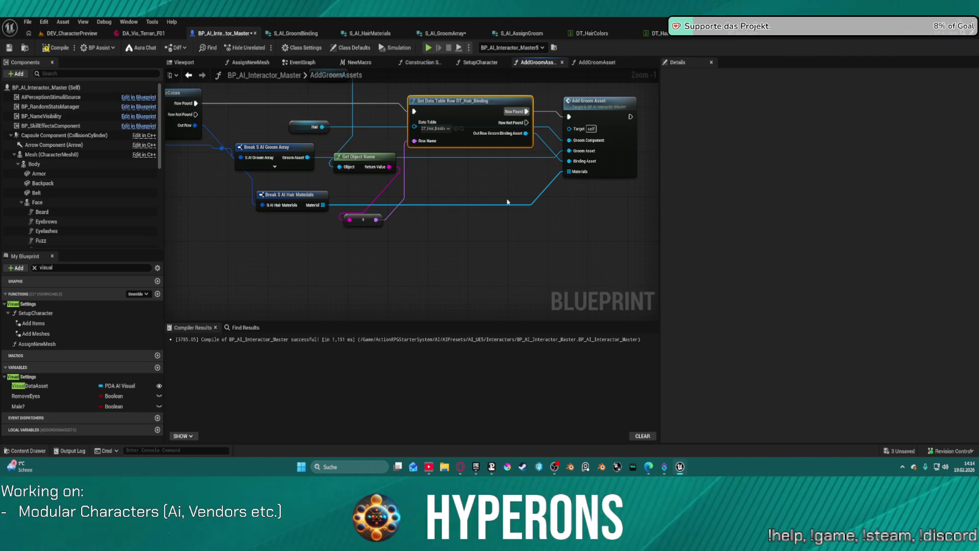
pyautogui.hotkey('ctrl', 'a')
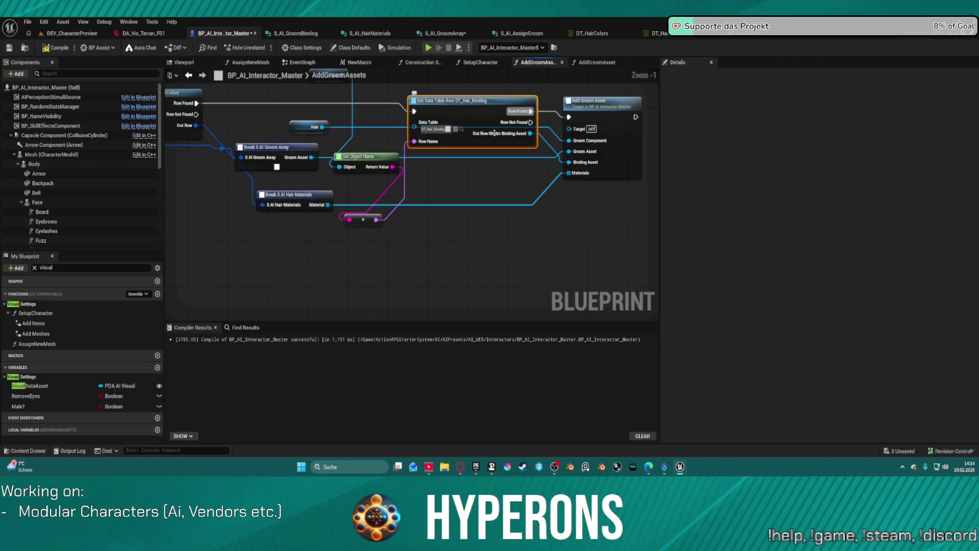
pyautogui.press('f')
pyautogui.moveTo(329, 216)
pyautogui.mouseDown()
pyautogui.moveTo(322, 217)
pyautogui.moveTo(569, 210)
pyautogui.moveTo(411, 218)
pyautogui.mouseUp()
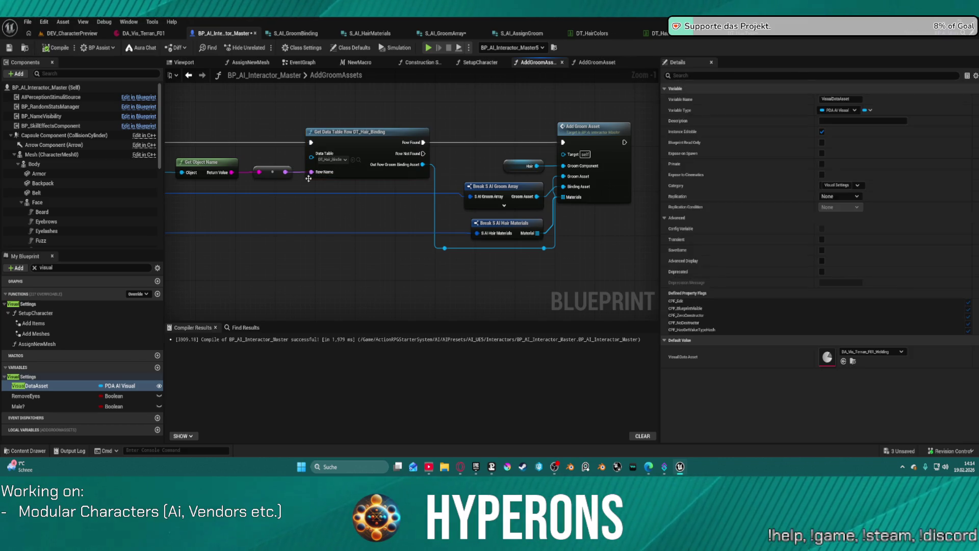
# Move Break S AI Groom Array left and Break S AI Hair Materials lower in the graph
pyautogui.moveTo(654, 204); pyautogui.dragTo(550, 230)
pyautogui.moveTo(515, 175)
pyautogui.mouseDown()
pyautogui.moveTo(544, 188)
pyautogui.moveTo(694, 182)
pyautogui.moveTo(603, 176)
pyautogui.mouseUp()
pyautogui.rightClick(544, 188)
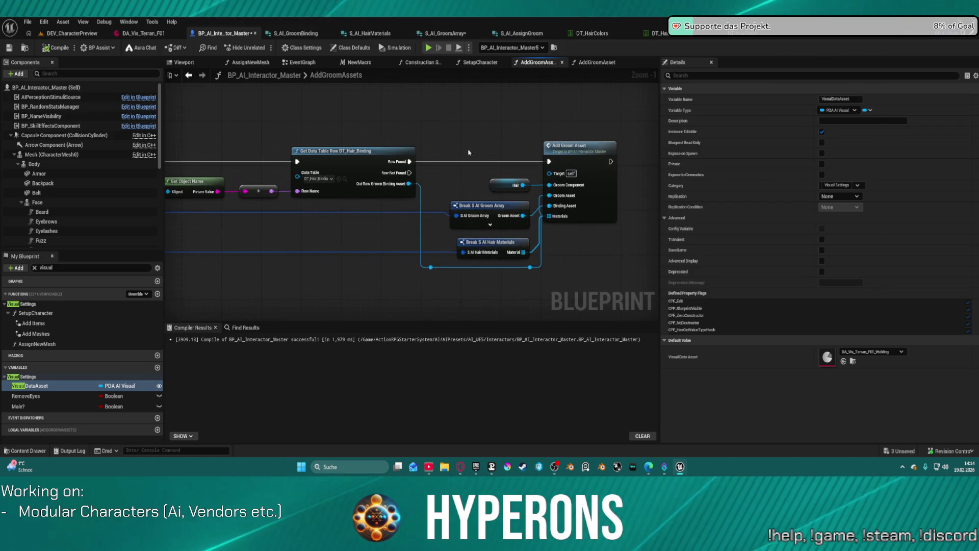
pyautogui.moveTo(481, 151); pyautogui.dragTo(398, 143)
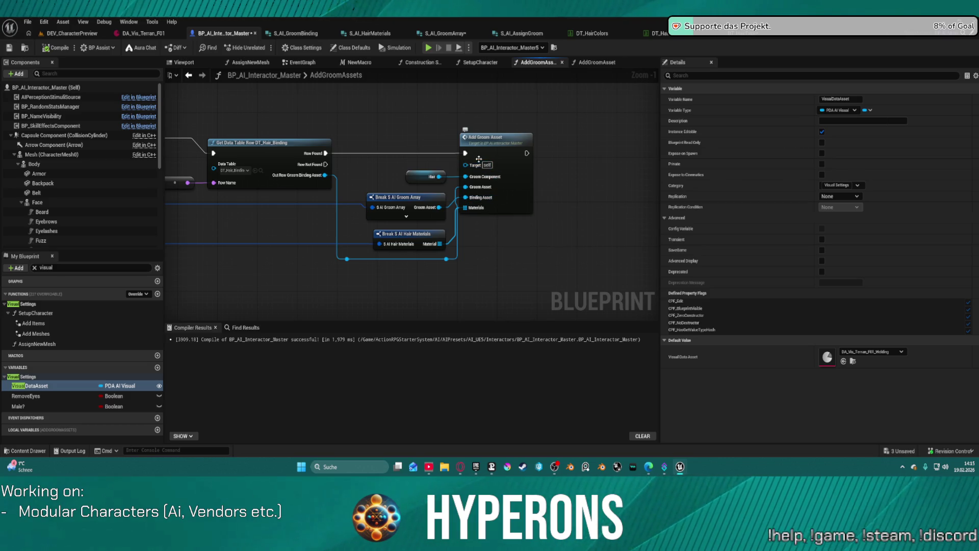
pyautogui.moveTo(504, 235)
pyautogui.mouseDown()
pyautogui.moveTo(627, 234)
pyautogui.moveTo(601, 232)
pyautogui.mouseUp()
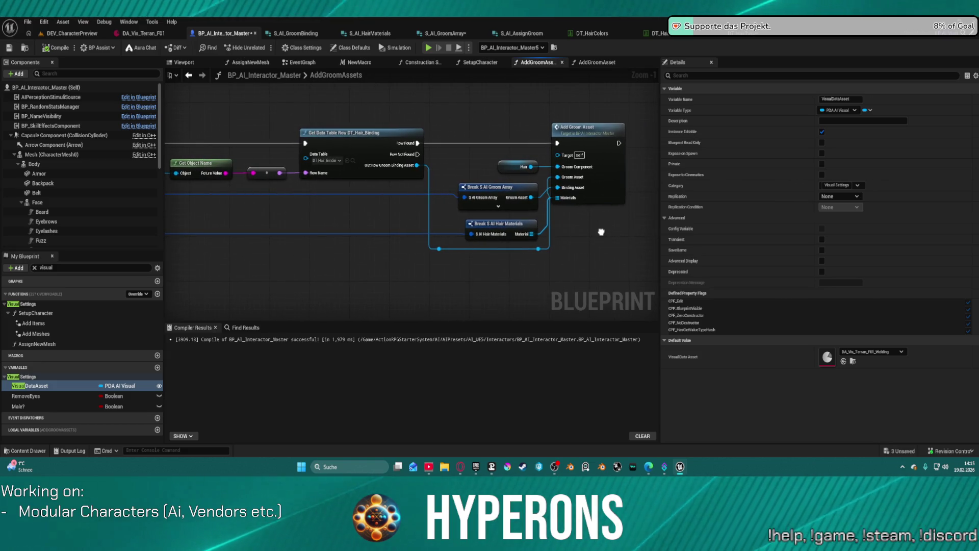
pyautogui.moveTo(523, 185)
pyautogui.mouseDown()
pyautogui.moveTo(485, 199)
pyautogui.moveTo(494, 183)
pyautogui.moveTo(494, 194)
pyautogui.moveTo(512, 186)
pyautogui.mouseUp()
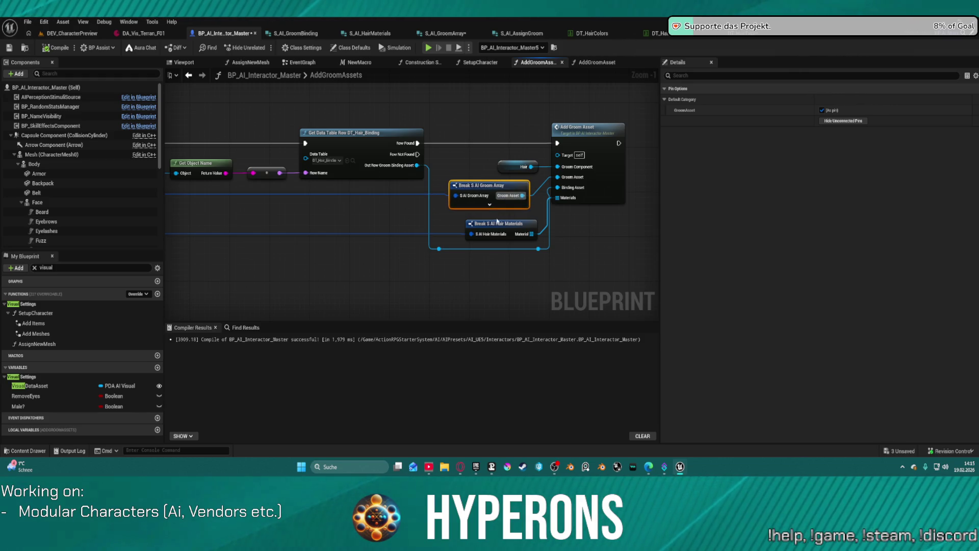
pyautogui.moveTo(486, 224); pyautogui.dragTo(479, 276)
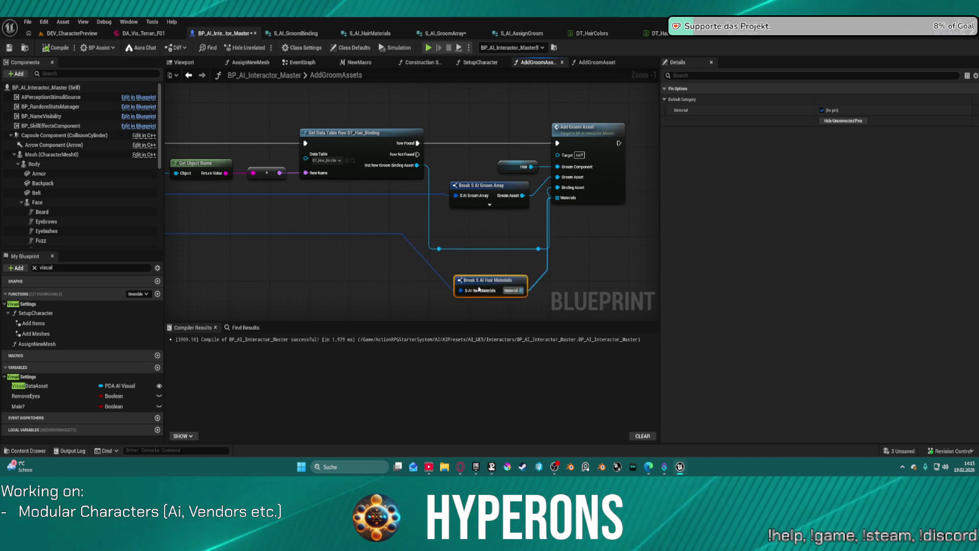
# Tidy the S AI Groom Array wire and its two reroute points
pyautogui.moveTo(456, 196)
pyautogui.mouseDown()
pyautogui.moveTo(503, 210)
pyautogui.moveTo(498, 225)
pyautogui.moveTo(498, 215)
pyautogui.mouseUp()
pyautogui.click(452, 240)
pyautogui.moveTo(453, 240)
pyautogui.mouseDown()
pyautogui.moveTo(497, 242)
pyautogui.moveTo(425, 242)
pyautogui.mouseUp()
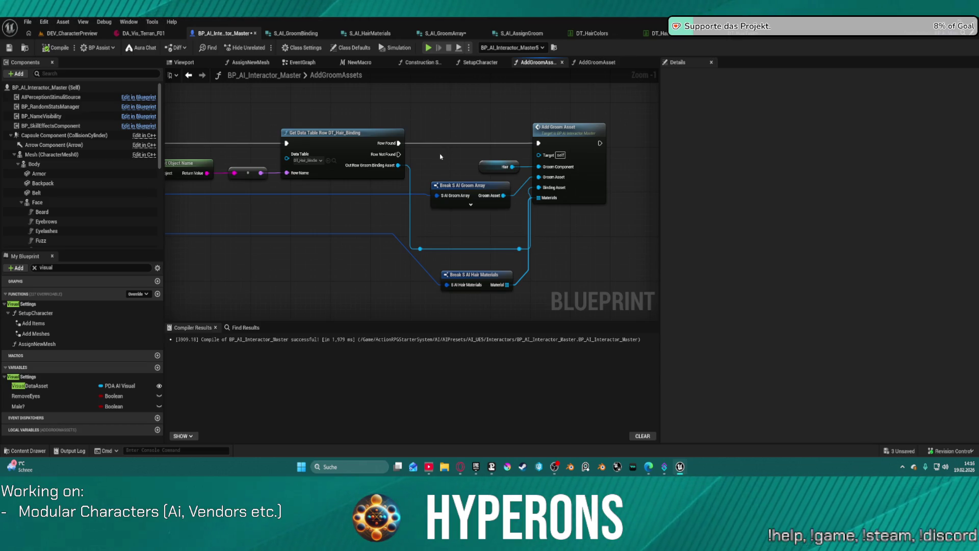
pyautogui.moveTo(406, 237)
pyautogui.mouseDown()
pyautogui.moveTo(424, 255)
pyautogui.moveTo(531, 283)
pyautogui.mouseUp()
pyautogui.click(513, 233)
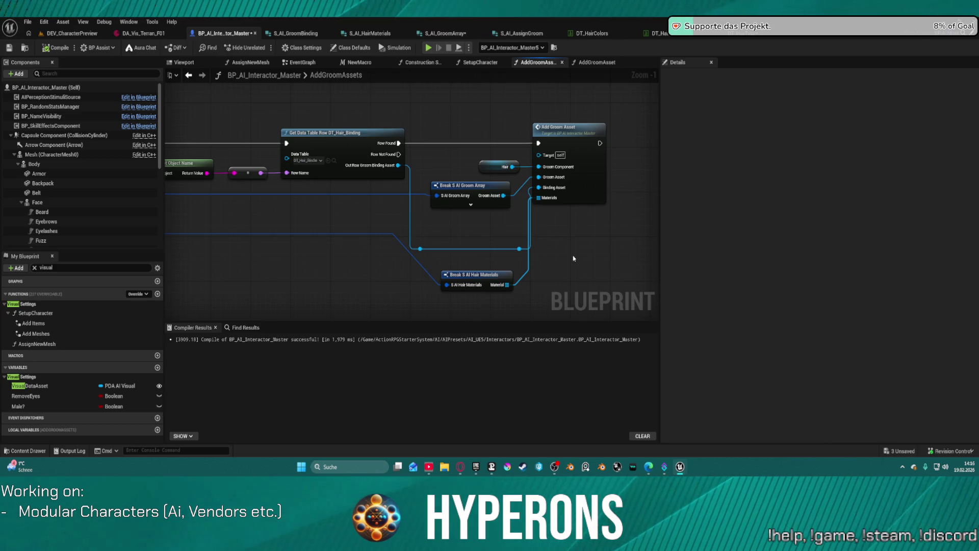
pyautogui.moveTo(574, 258)
pyautogui.mouseDown()
pyautogui.moveTo(464, 267)
pyautogui.moveTo(607, 260)
pyautogui.mouseUp()
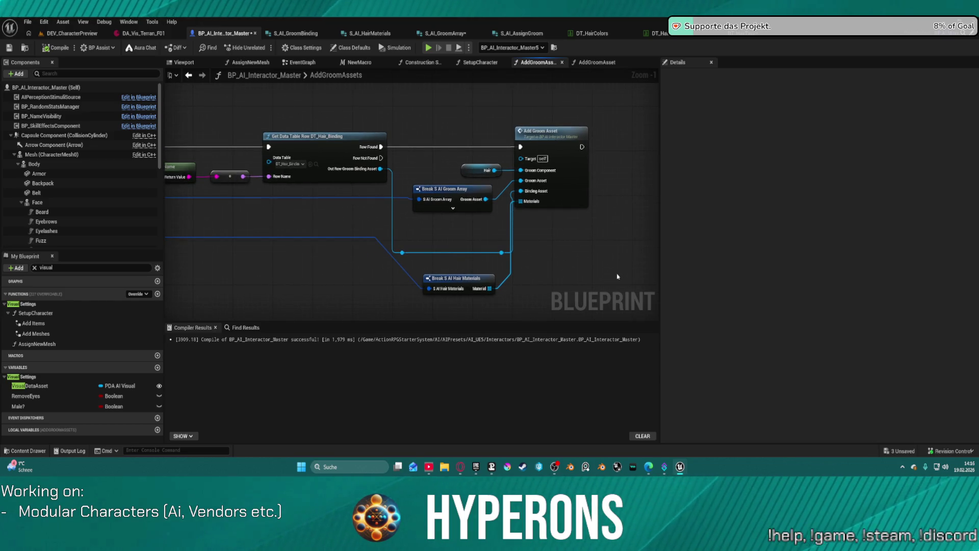
pyautogui.moveTo(505, 254)
pyautogui.mouseDown()
pyautogui.moveTo(464, 258)
pyautogui.moveTo(531, 252)
pyautogui.mouseUp()
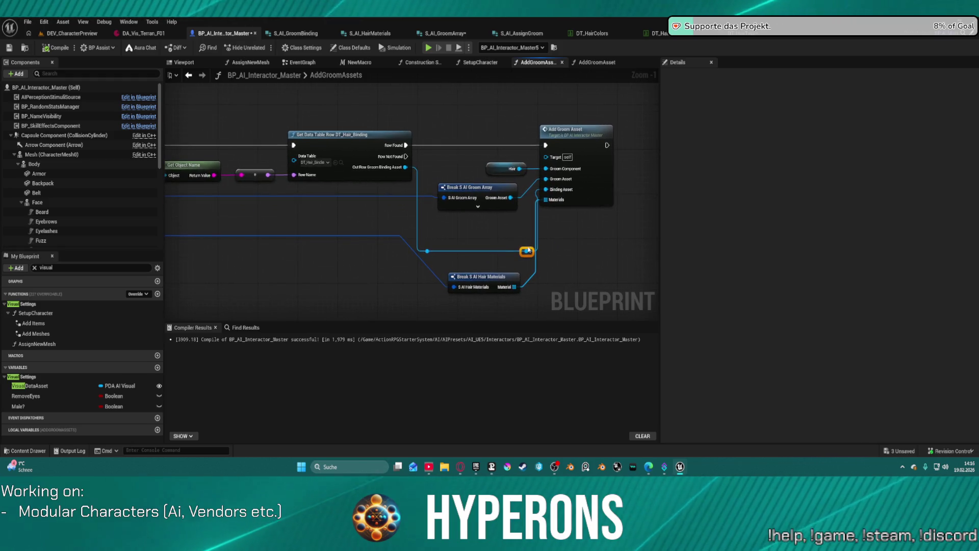
# Switch to the S_AI_GroomBinding structure with its Groom Binding-typed GroomBindingAsset member
pyautogui.rightClick(517, 247)
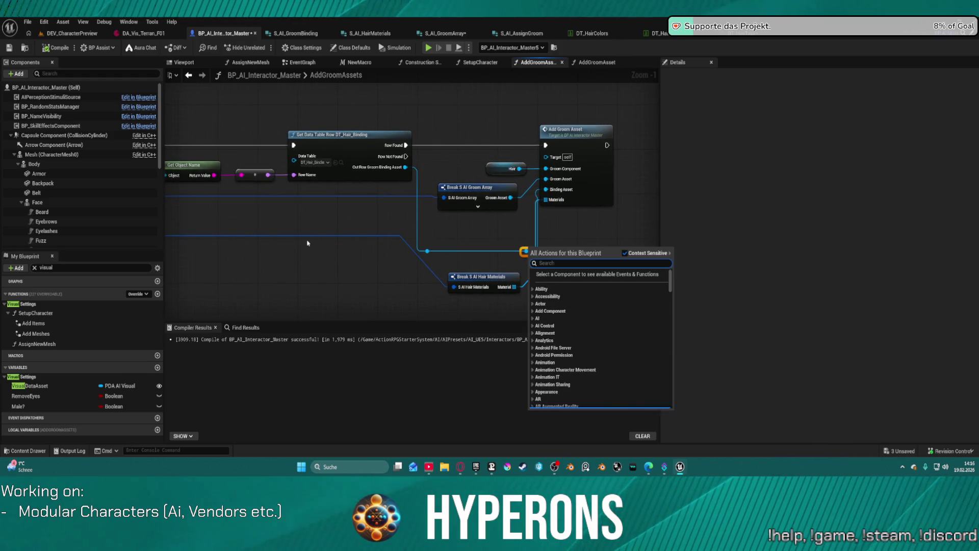
pyautogui.moveTo(474, 232)
pyautogui.mouseDown()
pyautogui.moveTo(464, 231)
pyautogui.moveTo(562, 230)
pyautogui.moveTo(524, 235)
pyautogui.mouseUp()
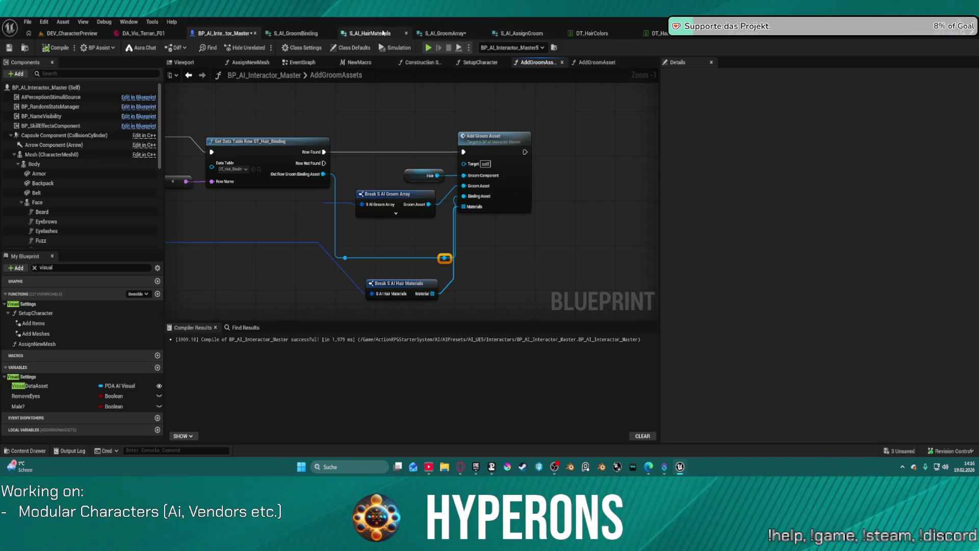
pyautogui.click(302, 35)
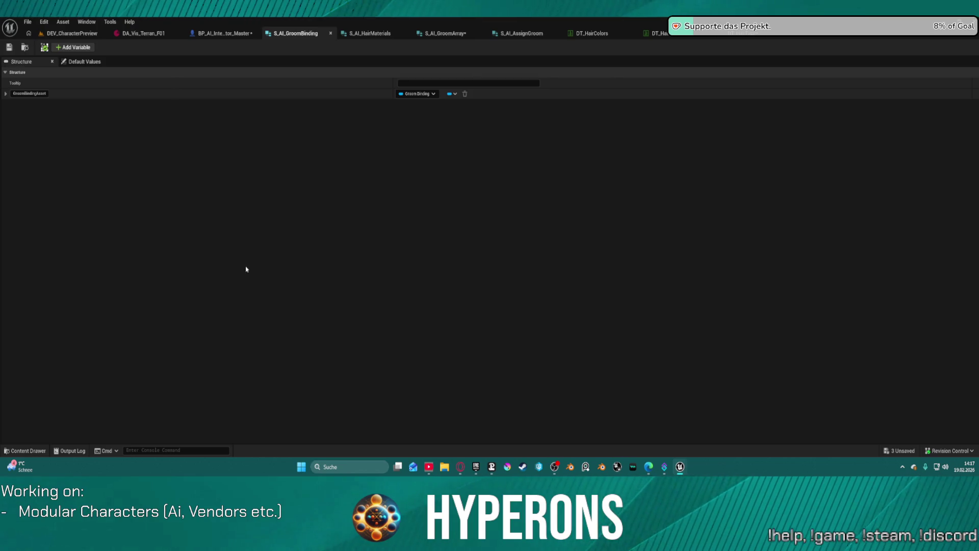
# Review the S_AI_AssignGroom, S_AI_GroomArray, S_AI_HairMaterials and S_AI_GroomBinding structures
pyautogui.click(518, 33)
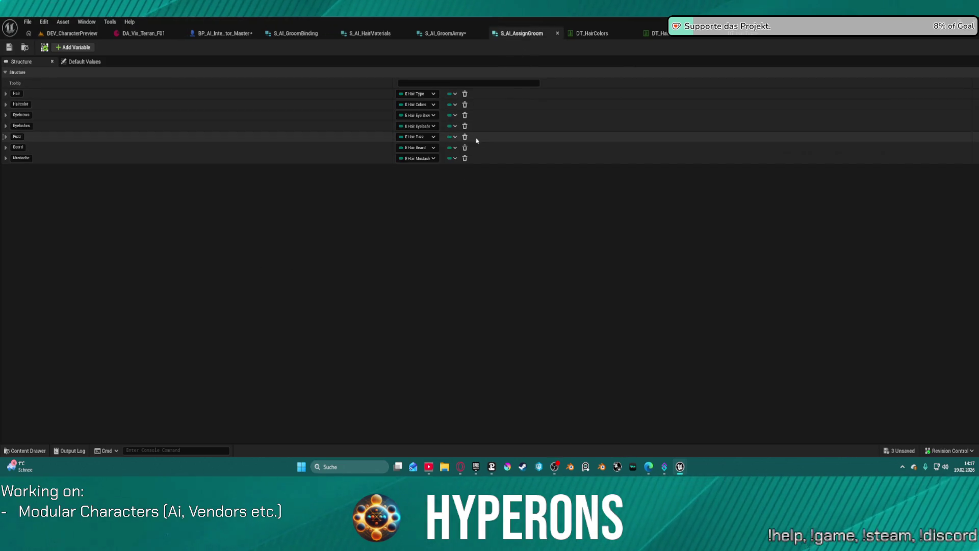
pyautogui.click(446, 35)
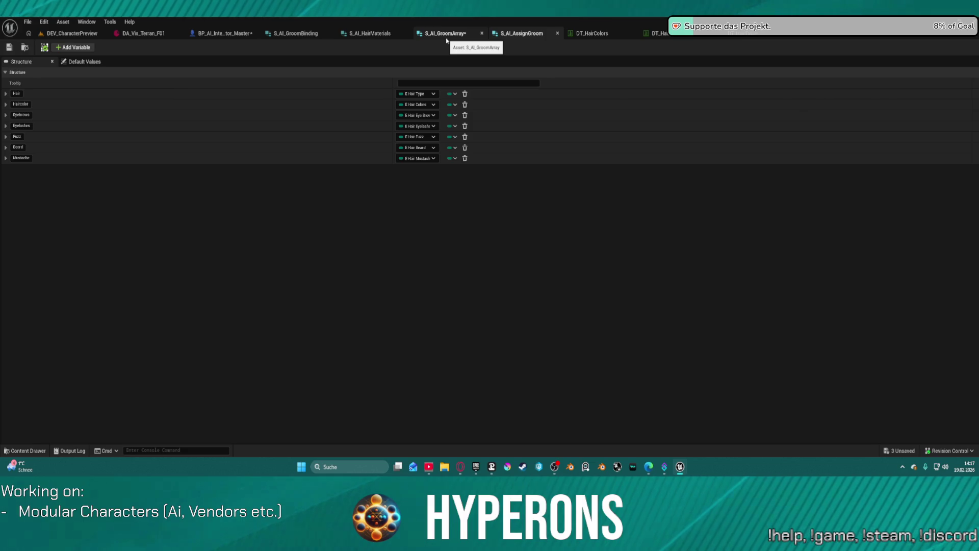
pyautogui.click(370, 33)
pyautogui.click(296, 34)
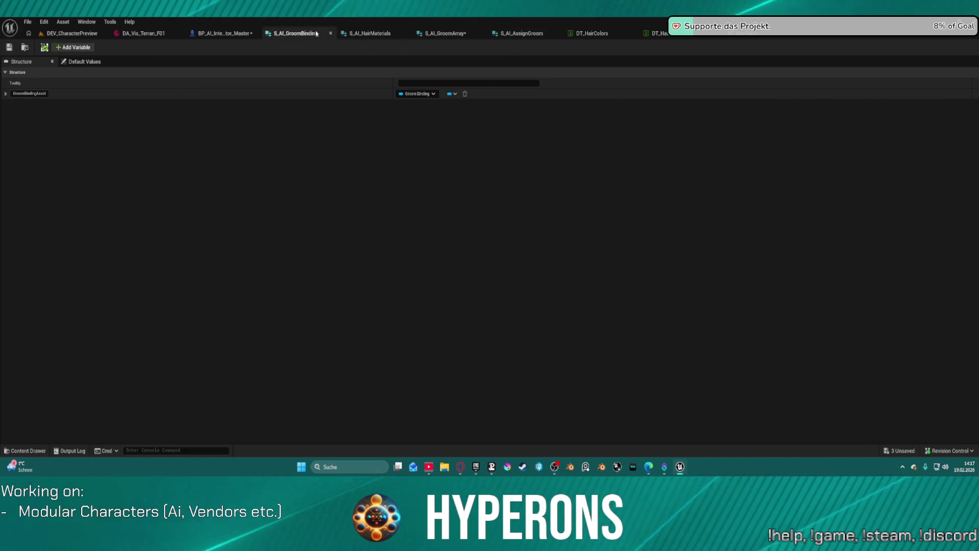
# Return to BP_AI_Interactor_Master and pan across its row lookups and Break S AI Assign Groom nodes
pyautogui.click(225, 34)
pyautogui.moveTo(271, 255)
pyautogui.mouseDown()
pyautogui.moveTo(519, 231)
pyautogui.moveTo(586, 234)
pyautogui.moveTo(531, 251)
pyautogui.moveTo(372, 258)
pyautogui.moveTo(540, 252)
pyautogui.moveTo(403, 253)
pyautogui.moveTo(459, 241)
pyautogui.moveTo(658, 233)
pyautogui.moveTo(513, 231)
pyautogui.moveTo(778, 256)
pyautogui.mouseUp()
pyautogui.moveTo(360, 77); pyautogui.dragTo(282, 77)
pyautogui.moveTo(652, 244)
pyautogui.mouseDown()
pyautogui.moveTo(278, 266)
pyautogui.moveTo(627, 244)
pyautogui.moveTo(648, 255)
pyautogui.moveTo(653, 275)
pyautogui.moveTo(688, 283)
pyautogui.moveTo(196, 283)
pyautogui.moveTo(602, 298)
pyautogui.moveTo(217, 274)
pyautogui.mouseUp()
pyautogui.moveTo(658, 280); pyautogui.dragTo(339, 281)
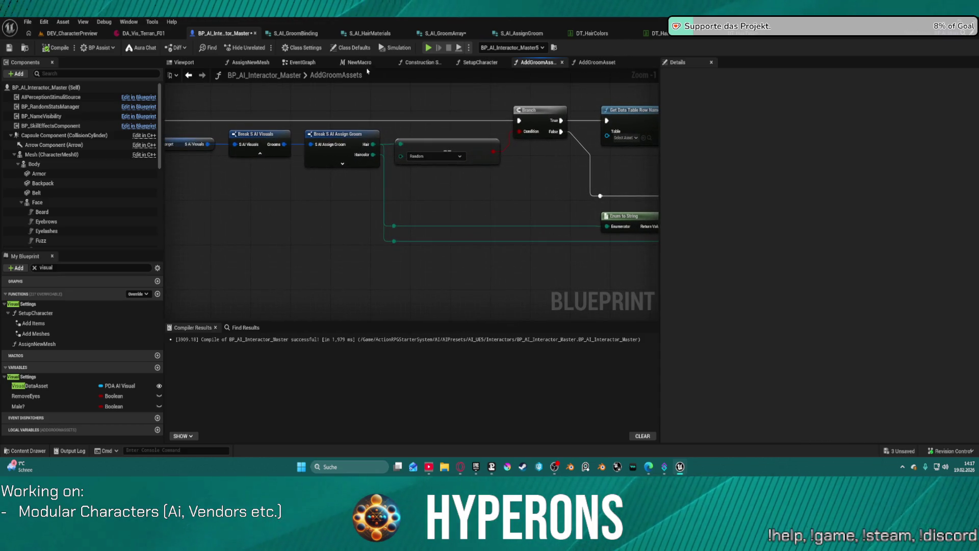
# Select the Get Data Table Row DT_HairType node and open the DT_HairType table
pyautogui.moveTo(538, 199)
pyautogui.mouseDown()
pyautogui.moveTo(485, 183)
pyautogui.moveTo(433, 214)
pyautogui.mouseUp()
pyautogui.scroll(-2, 433, 214)
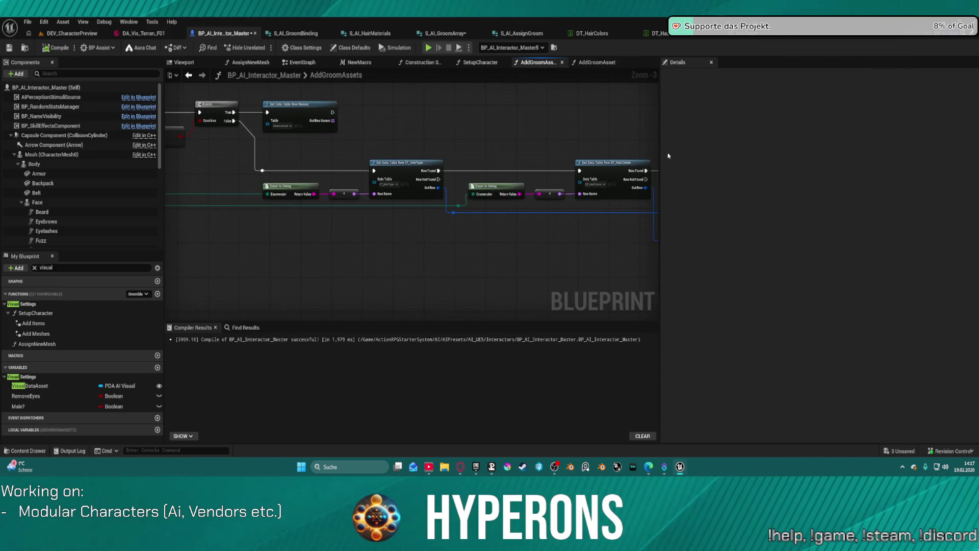
pyautogui.moveTo(658, 151)
pyautogui.mouseDown()
pyautogui.moveTo(637, 151)
pyautogui.moveTo(849, 145)
pyautogui.mouseUp()
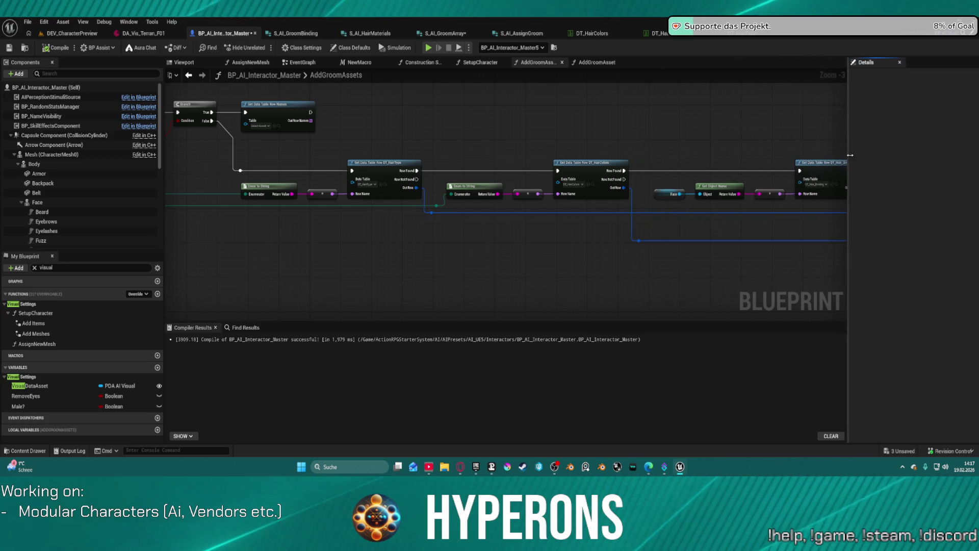
pyautogui.moveTo(619, 139)
pyautogui.mouseDown()
pyautogui.moveTo(651, 155)
pyautogui.moveTo(643, 135)
pyautogui.mouseUp()
pyautogui.scroll(3, 483, 230)
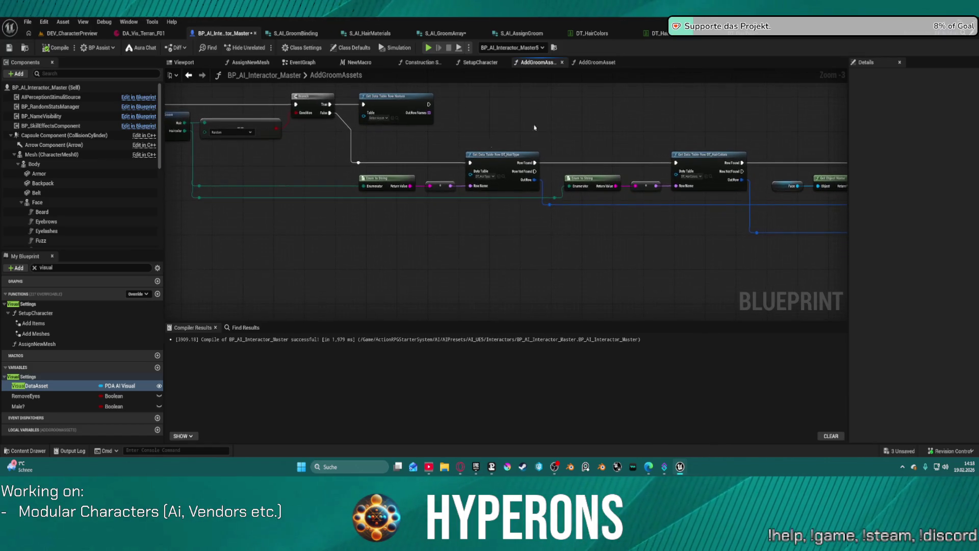
pyautogui.click(501, 160)
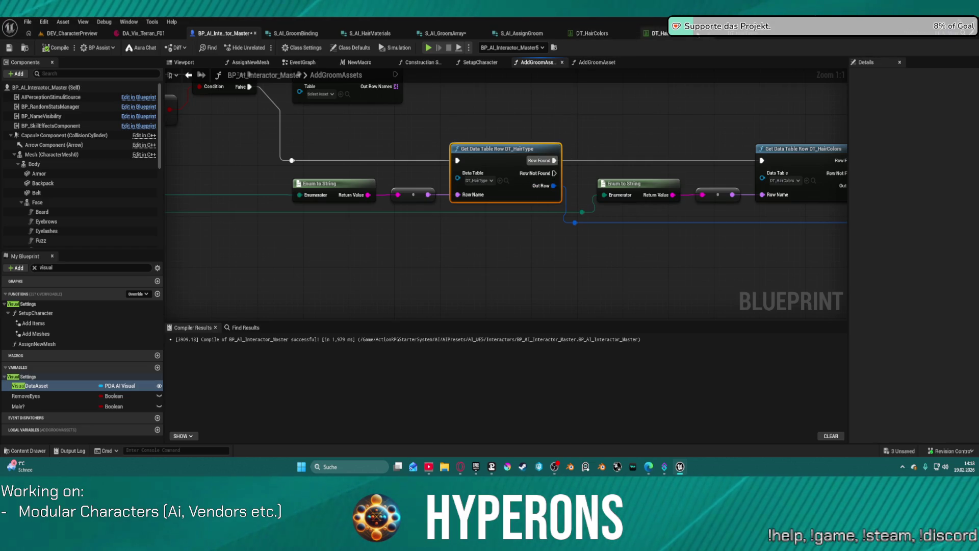
pyautogui.click(736, 35)
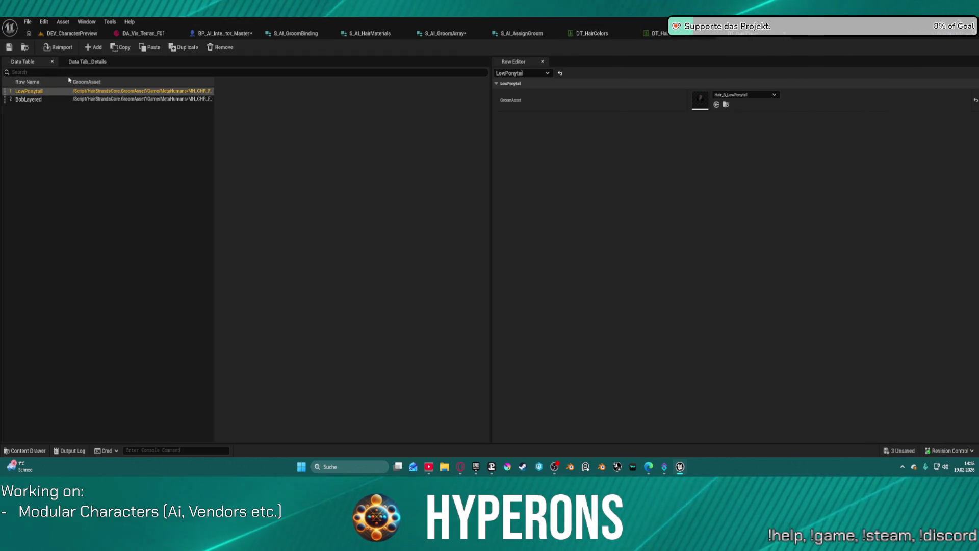
# Widen the GroomAsset column to show full groom paths, check the row structure, then open S_AI_GroomArray
pyautogui.moveTo(214, 82)
pyautogui.mouseDown()
pyautogui.moveTo(413, 84)
pyautogui.moveTo(386, 84)
pyautogui.mouseUp()
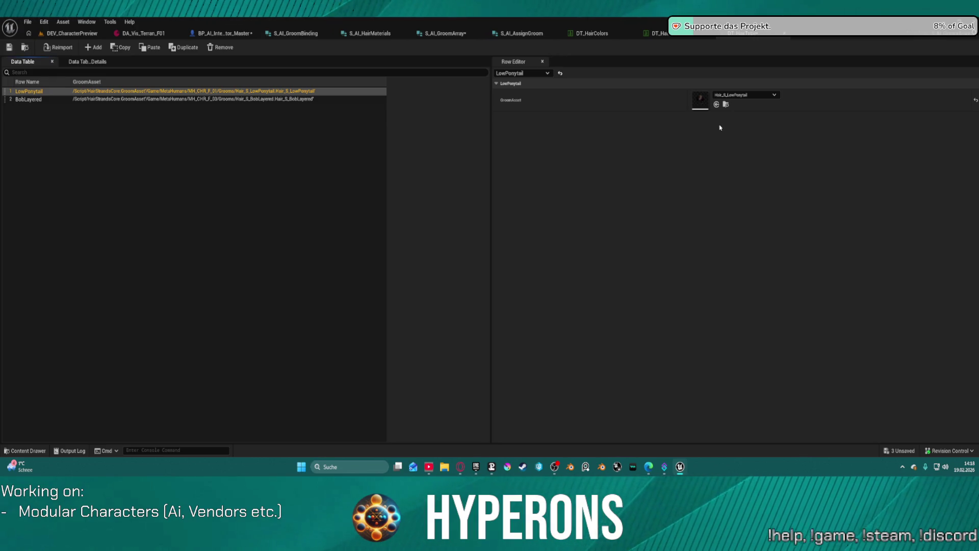
pyautogui.click(686, 128)
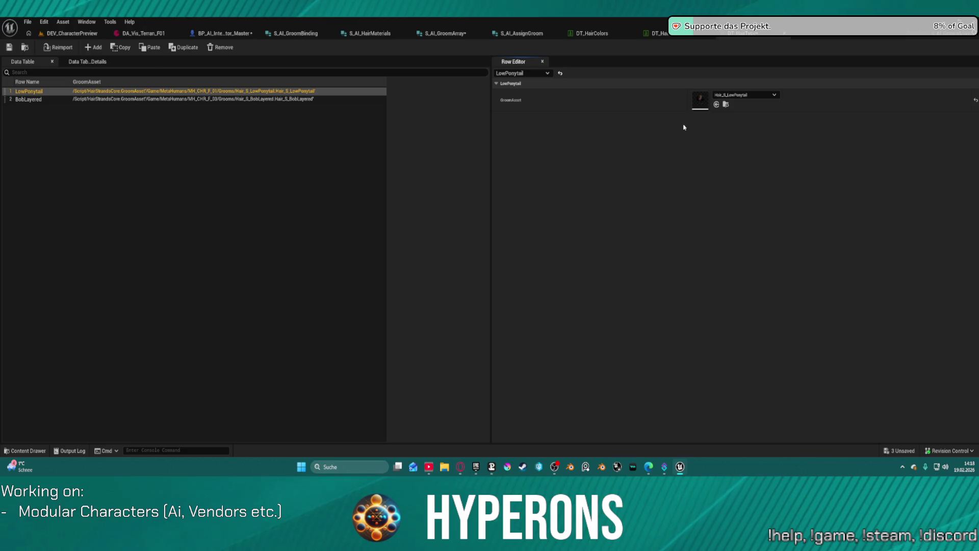
pyautogui.click(86, 61)
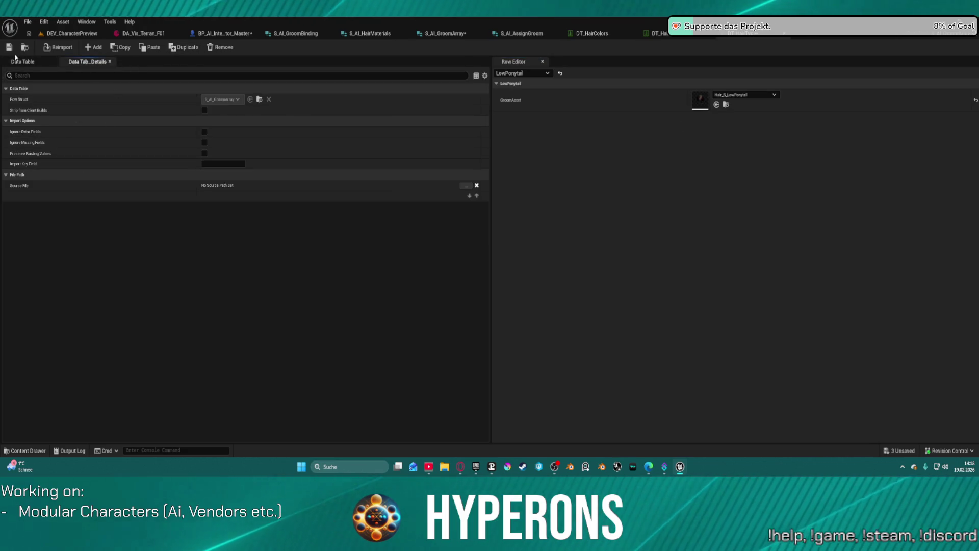
pyautogui.click(14, 62)
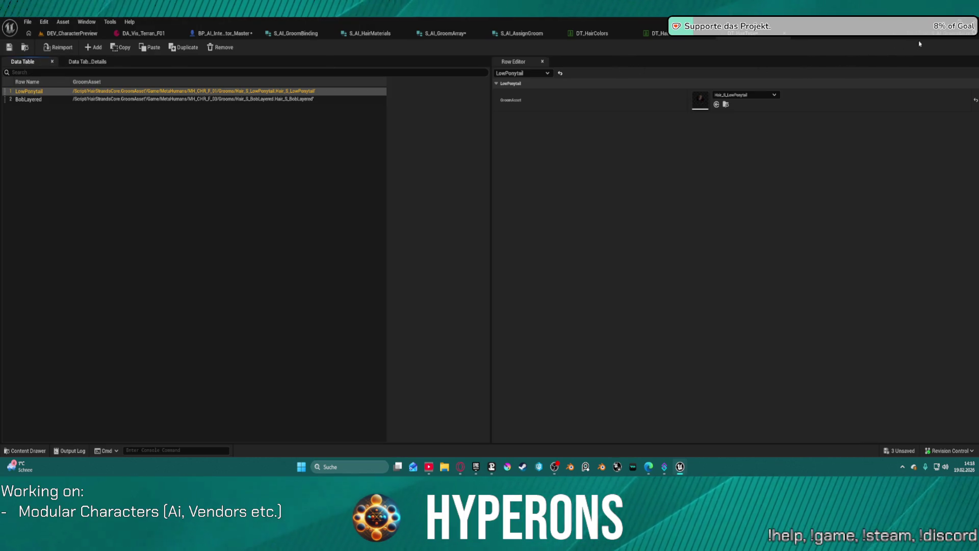
pyautogui.click(445, 33)
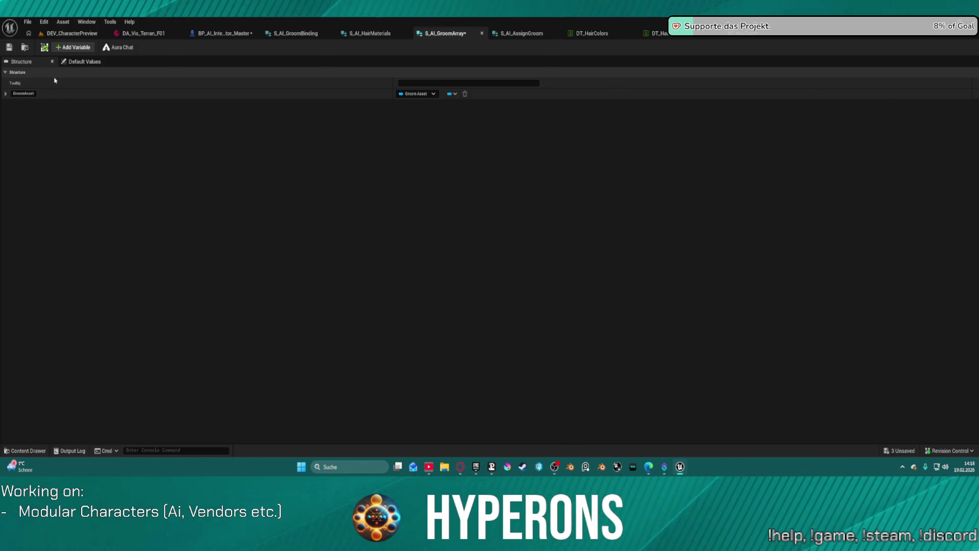
# Add a new member to S_AI_GroomArray typed as the S_AI_GroomBinding struct
pyautogui.click(73, 47)
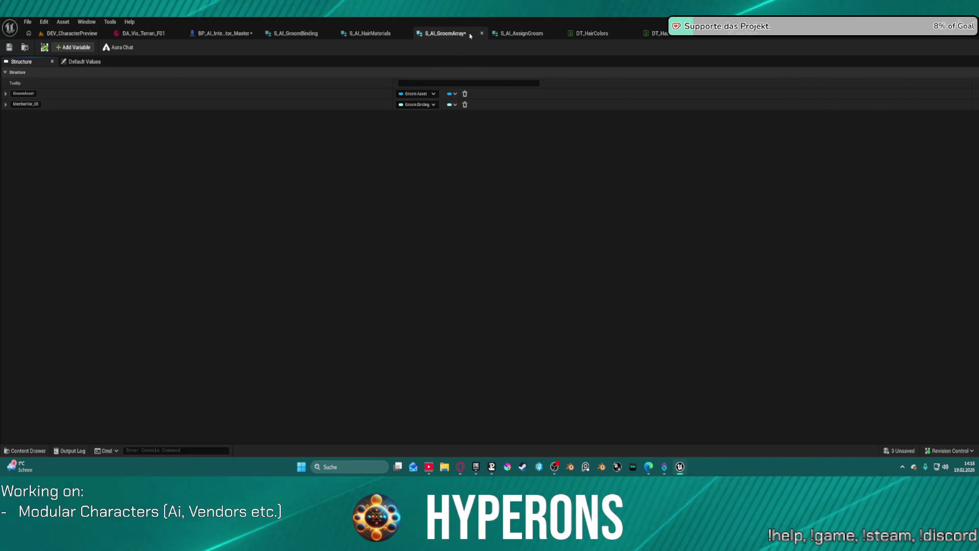
pyautogui.click(419, 106)
pyautogui.write('t_gro')
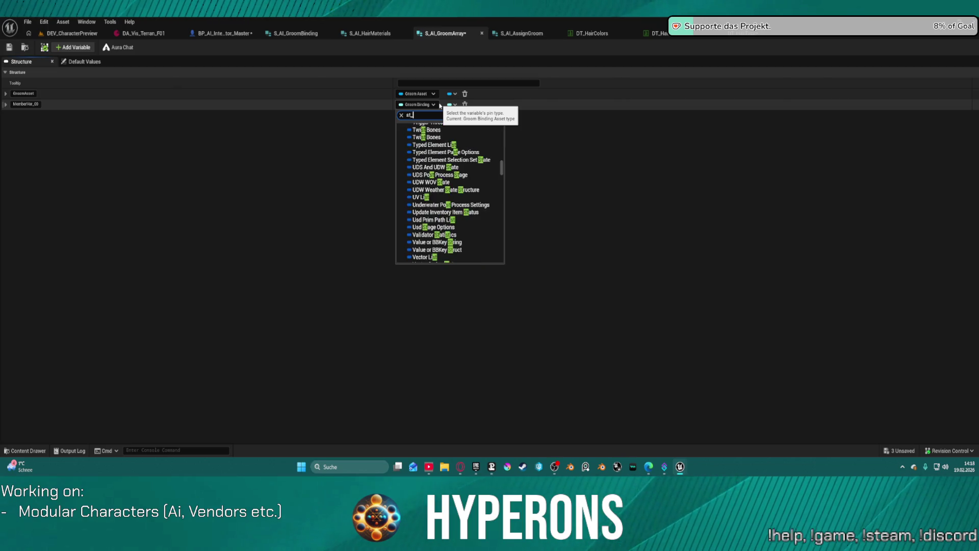
pyautogui.write('mm')
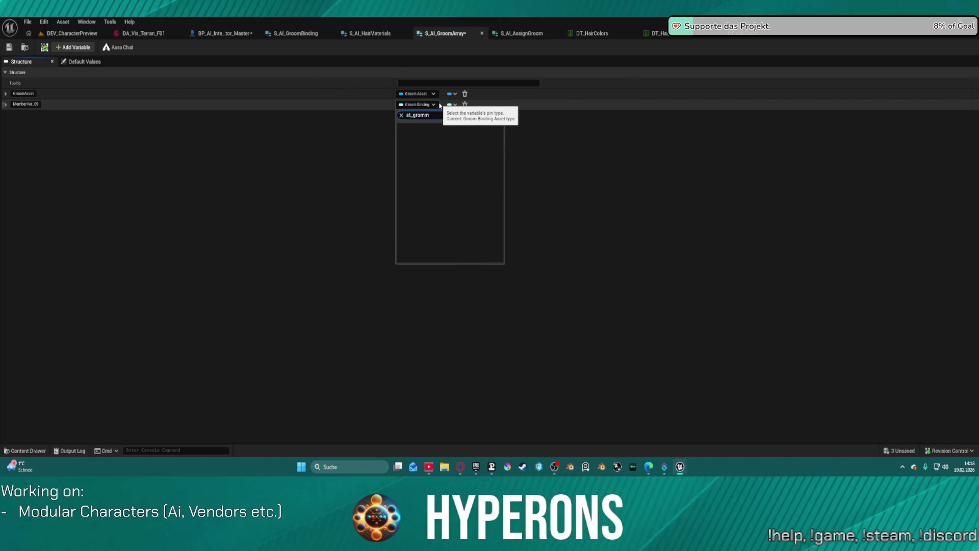
pyautogui.press('BackSpace')
pyautogui.press('BackSpace')
pyautogui.press('BackSpace')
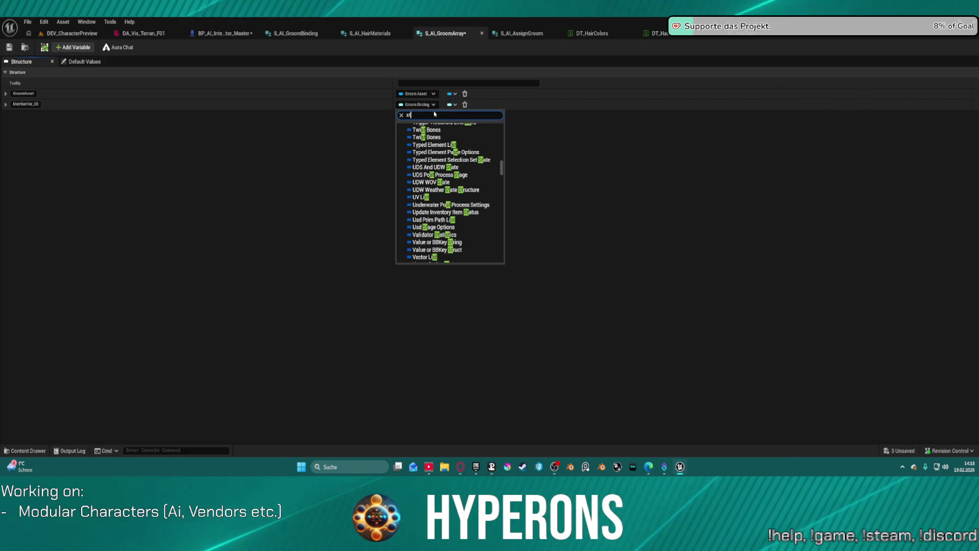
pyautogui.press('BackSpace')
pyautogui.write('groo')
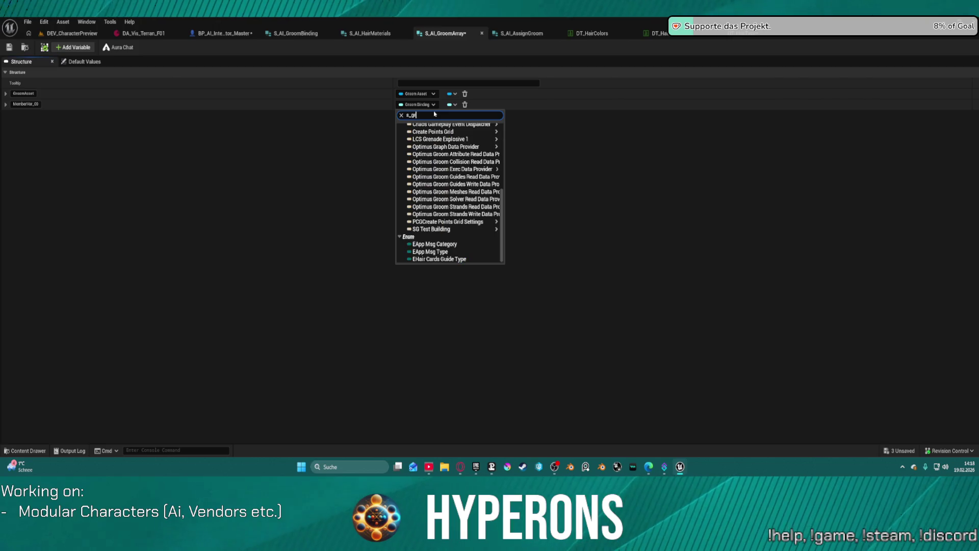
pyautogui.press('BackSpace')
pyautogui.press('BackSpace')
pyautogui.press('BackSpace')
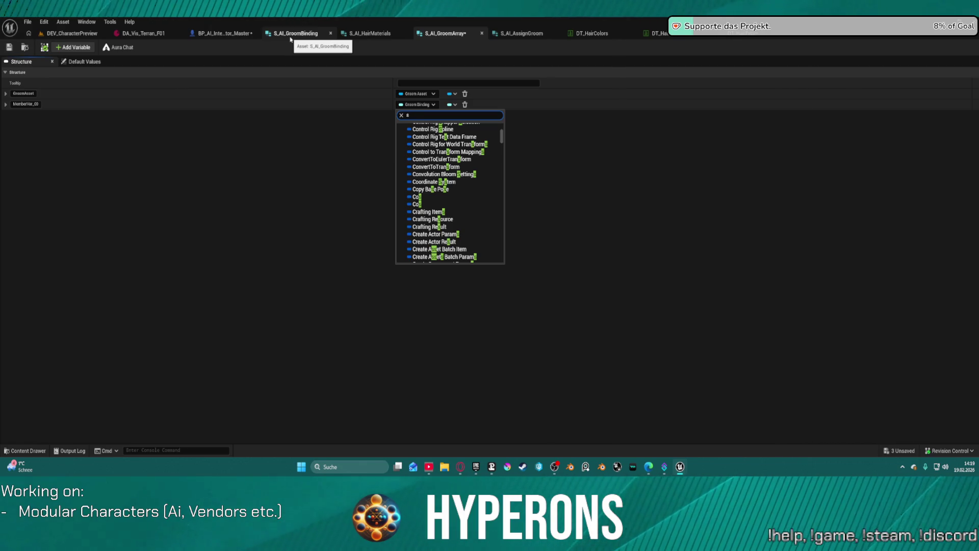
pyautogui.press('BackSpace')
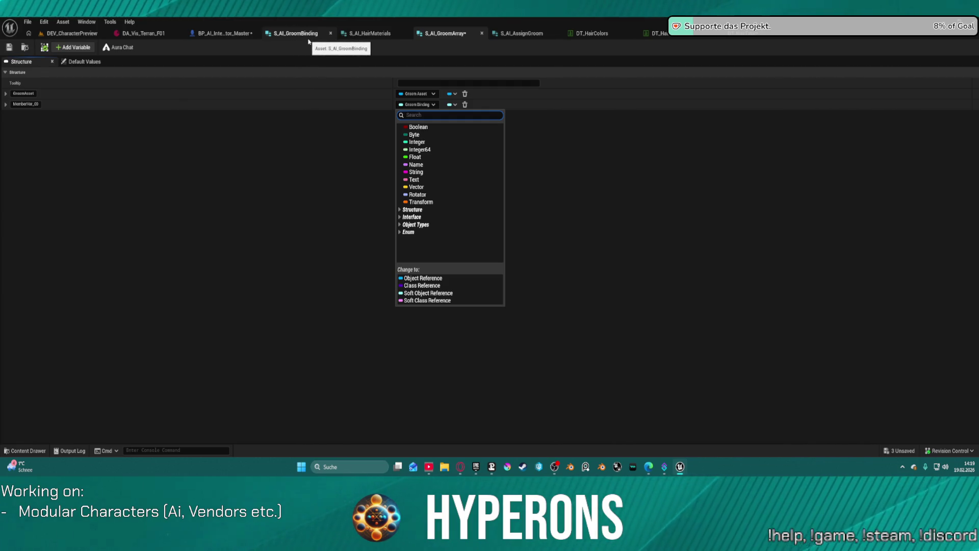
pyautogui.write('bin')
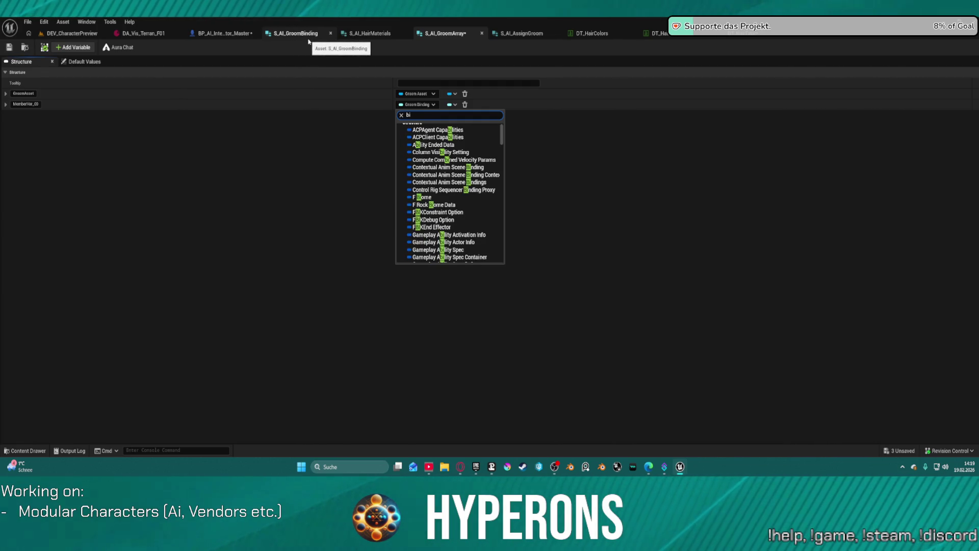
pyautogui.write('din')
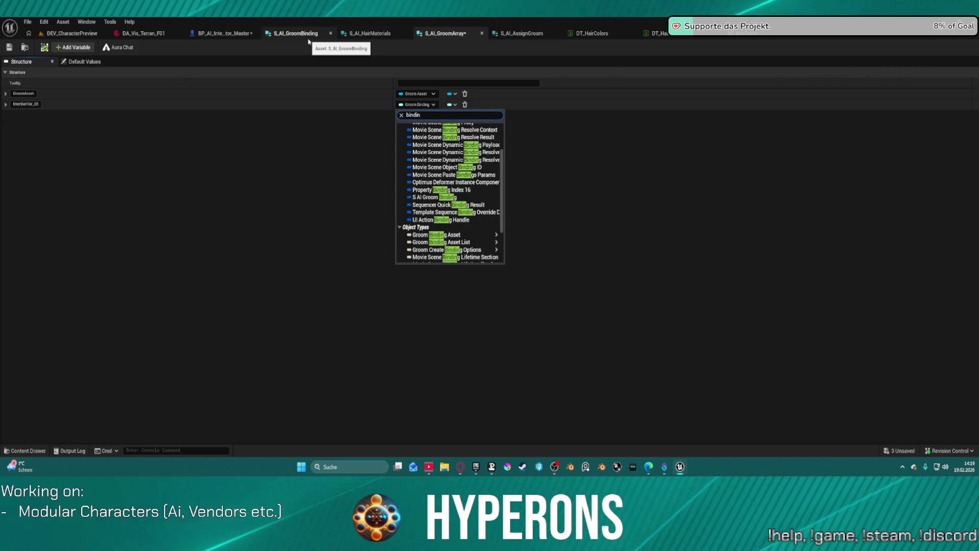
pyautogui.scroll(-4, 505, 210)
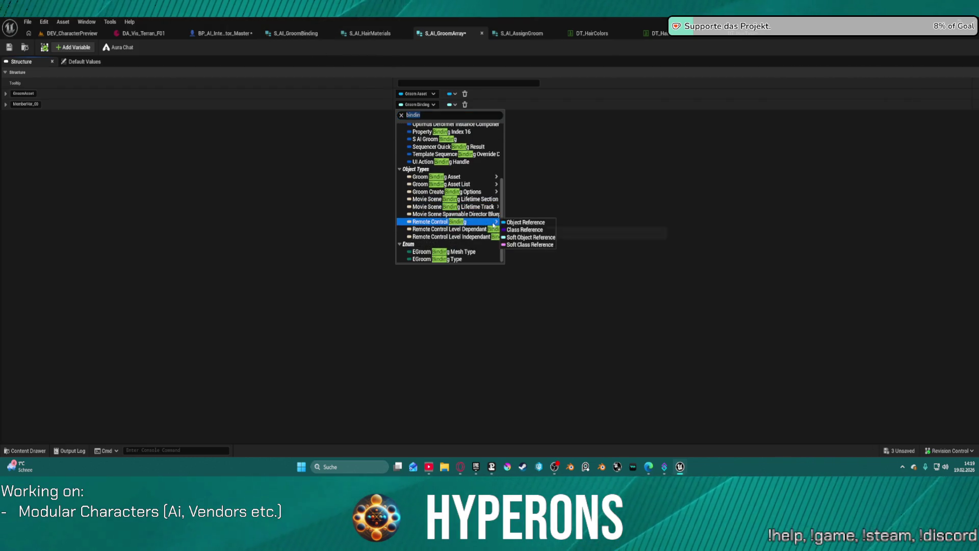
pyautogui.scroll(6, 490, 194)
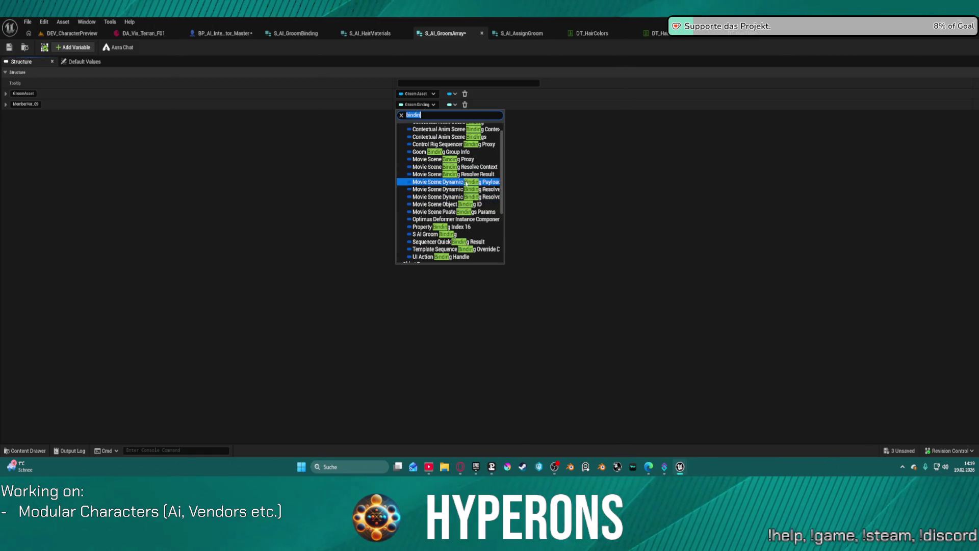
pyautogui.click(455, 235)
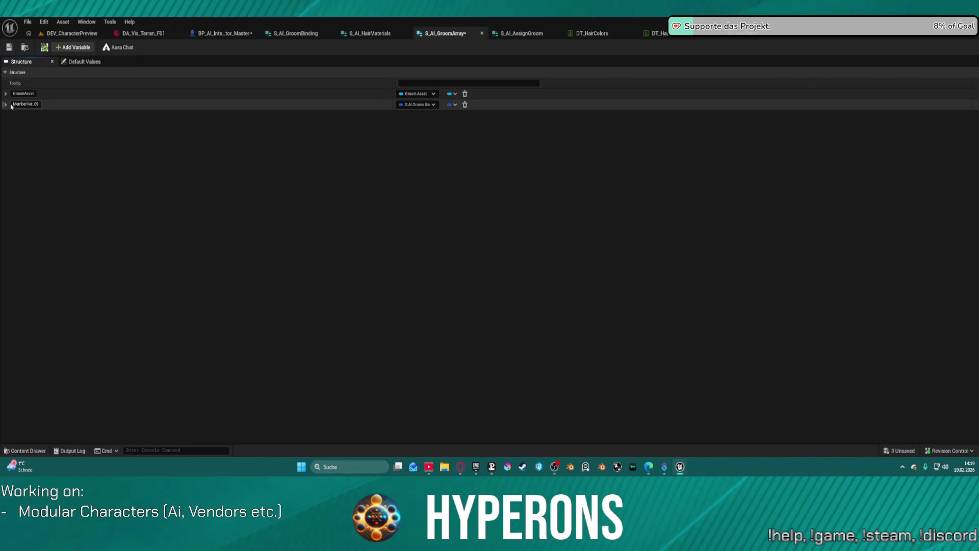
# Name the new member BindingAssets, then switch to the S_AI_GroomBinding struct
pyautogui.click(5, 104)
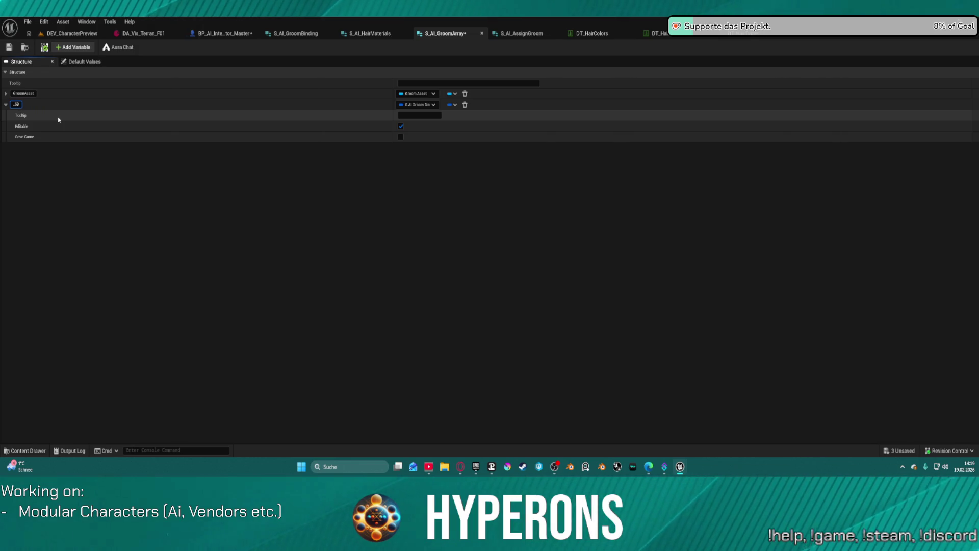
pyautogui.write('Bin')
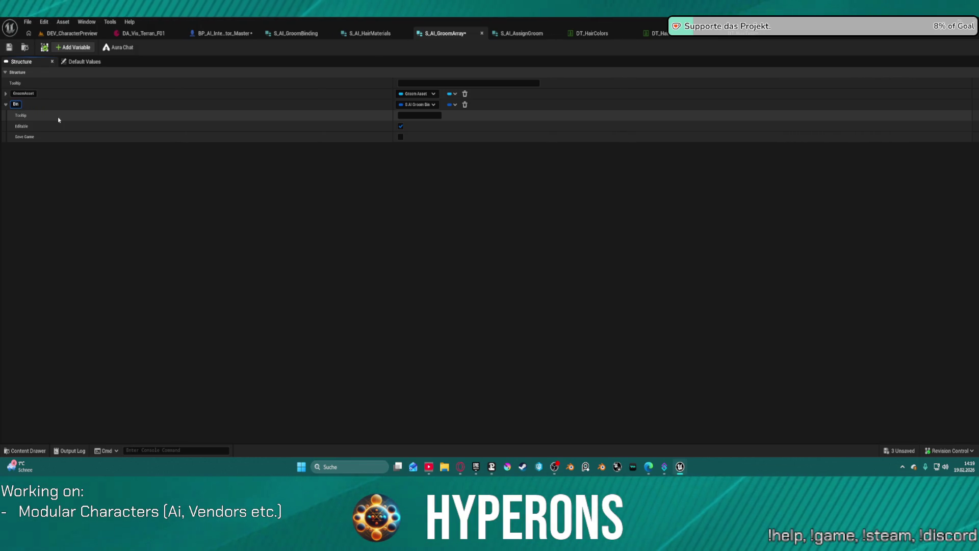
pyautogui.write('d')
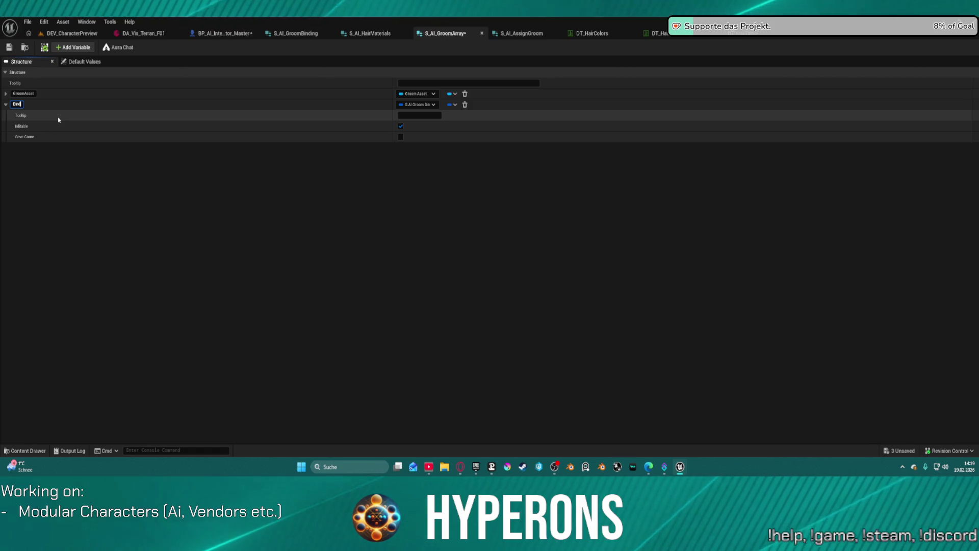
pyautogui.write('ingAssets')
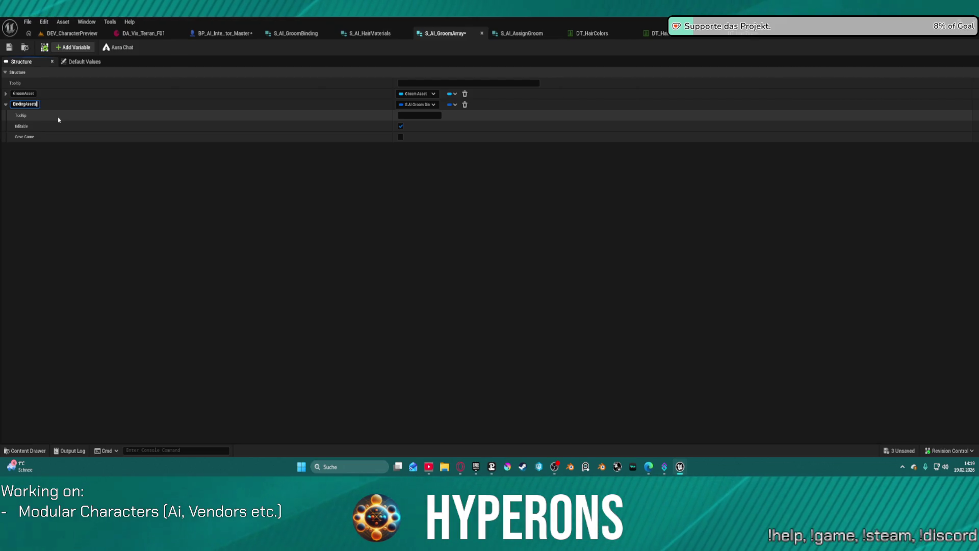
pyautogui.press('Return')
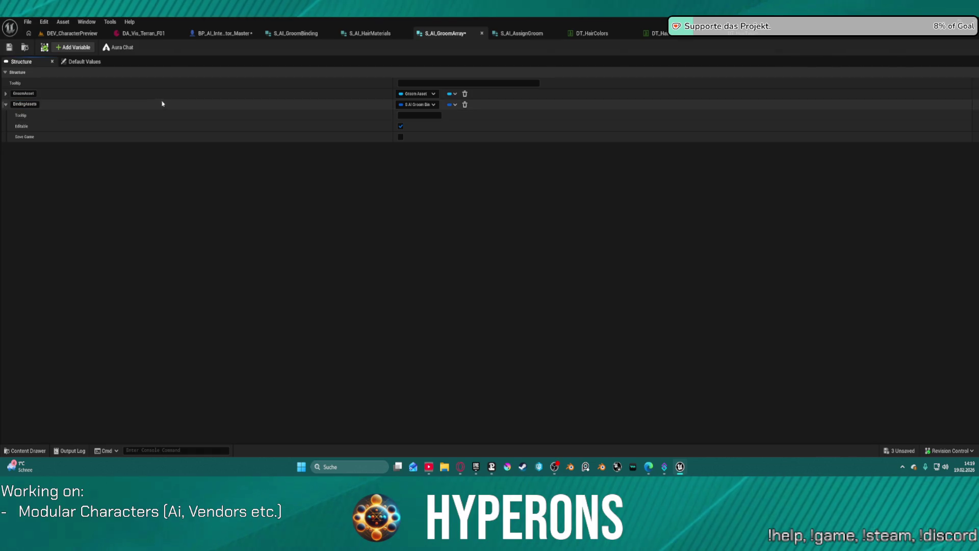
pyautogui.click(301, 33)
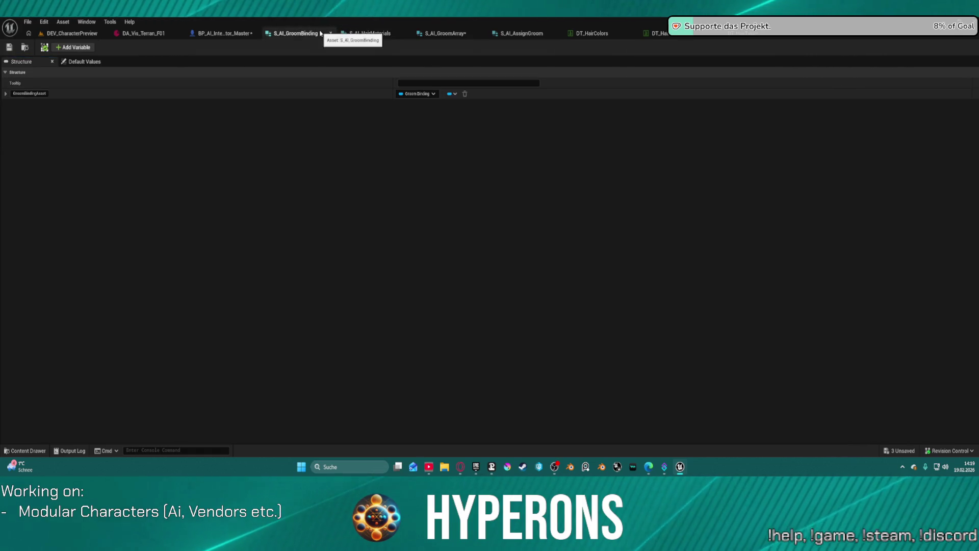
# Add String member MemberVar_71 above GroomBindingAsset and save S_AI_GroomBinding
pyautogui.click(61, 48)
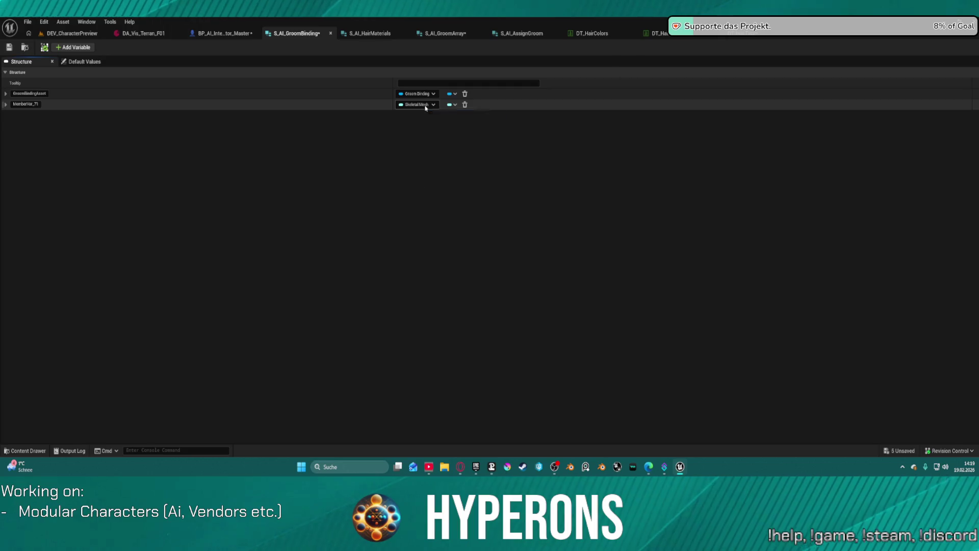
pyautogui.click(426, 107)
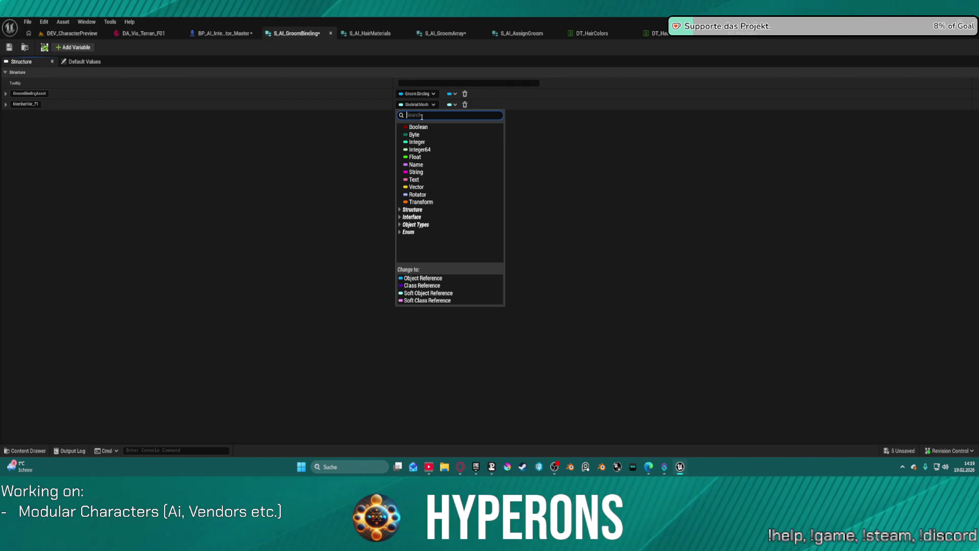
pyautogui.click(430, 176)
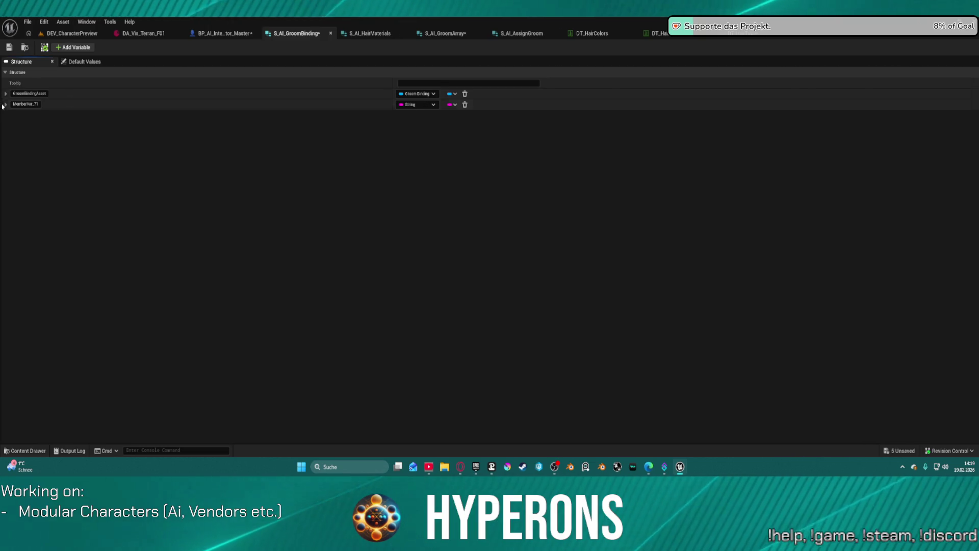
pyautogui.moveTo(2, 106); pyautogui.dragTo(5, 90)
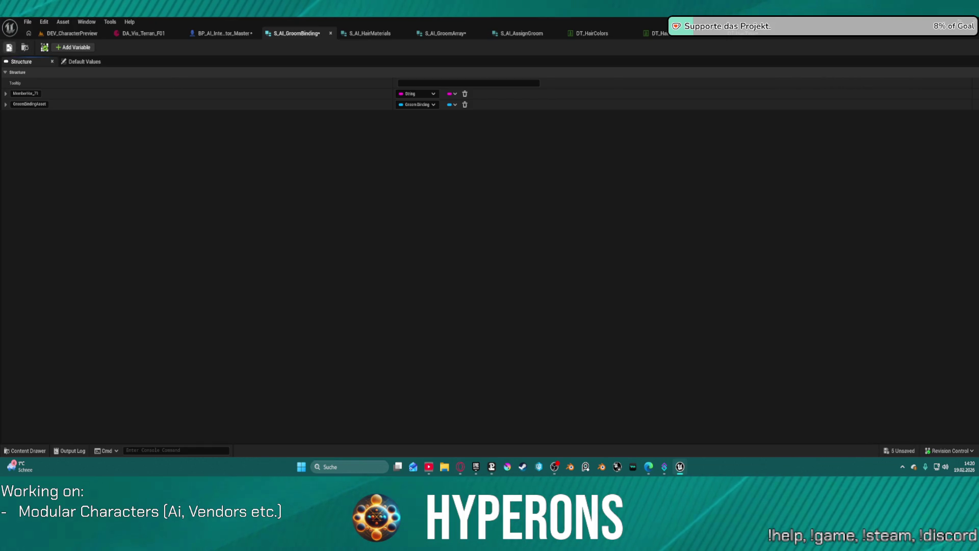
pyautogui.click(9, 47)
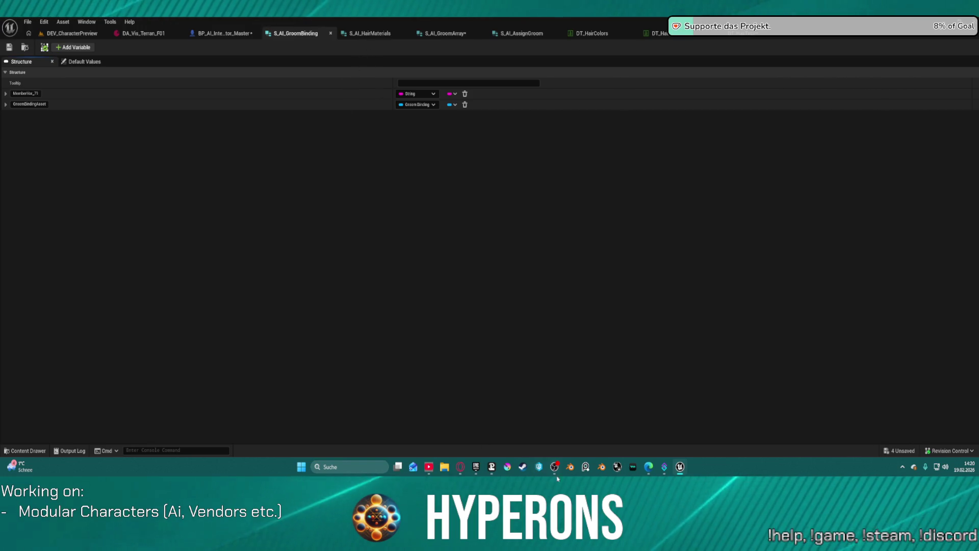
# Send the crash report, restart the editor, close the frozen window, and restore unsaved packages
pyautogui.moveTo(687, 468)
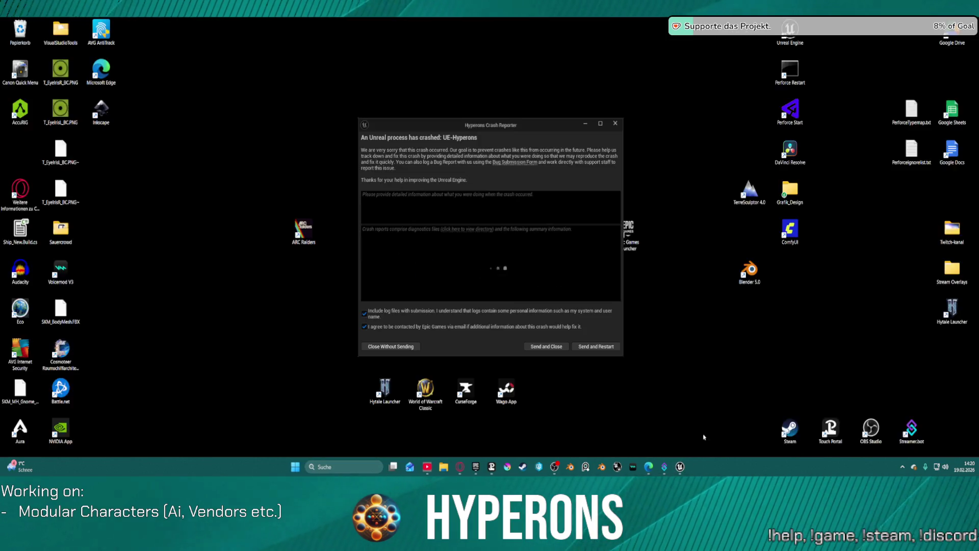
pyautogui.click(700, 435)
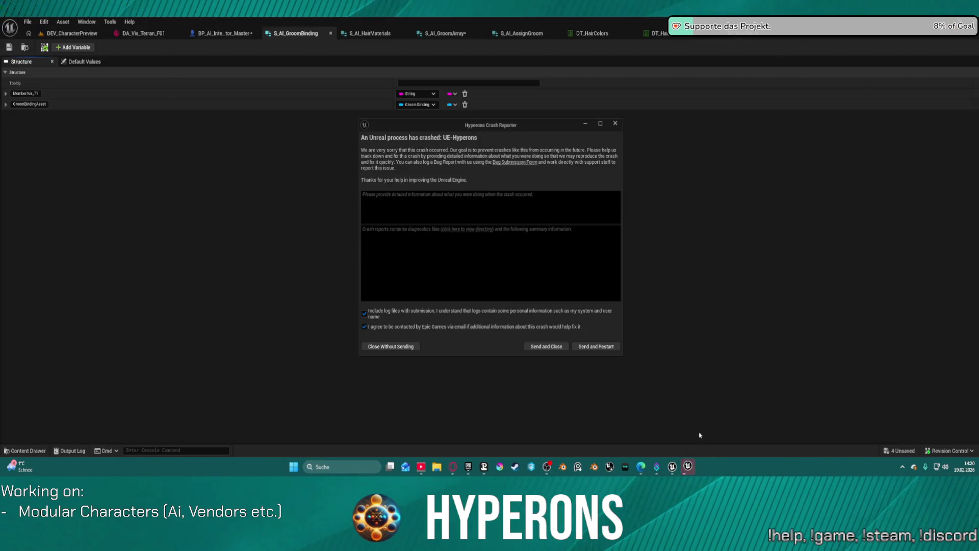
pyautogui.click(595, 347)
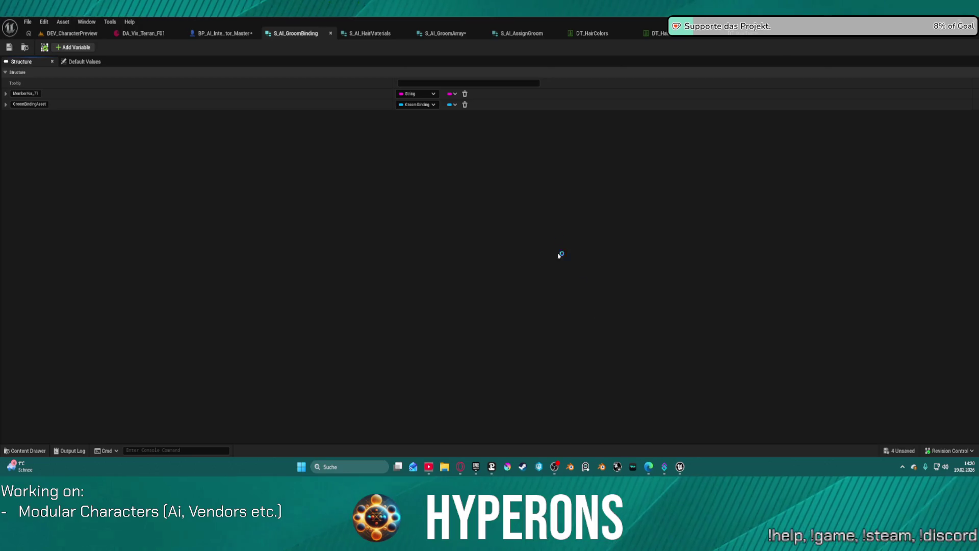
pyautogui.moveTo(679, 468)
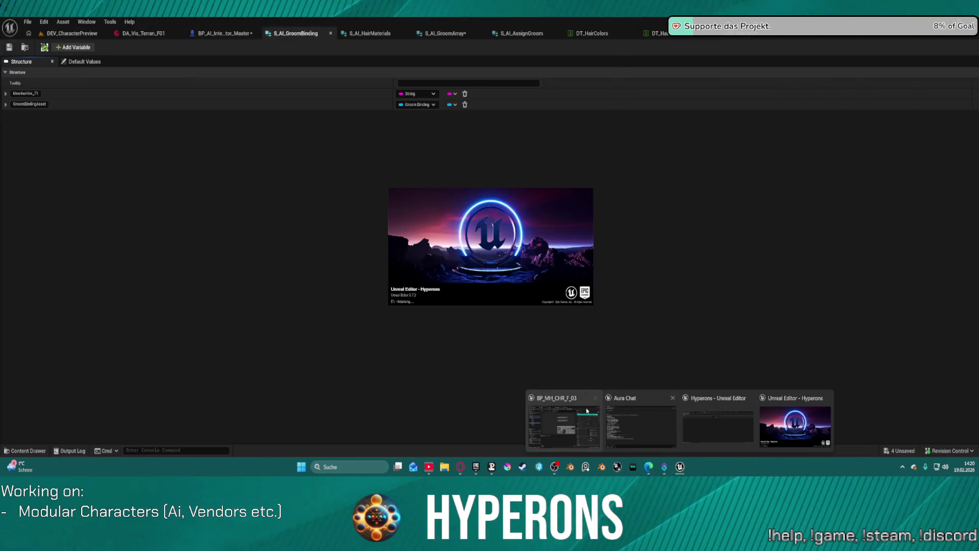
pyautogui.click(595, 398)
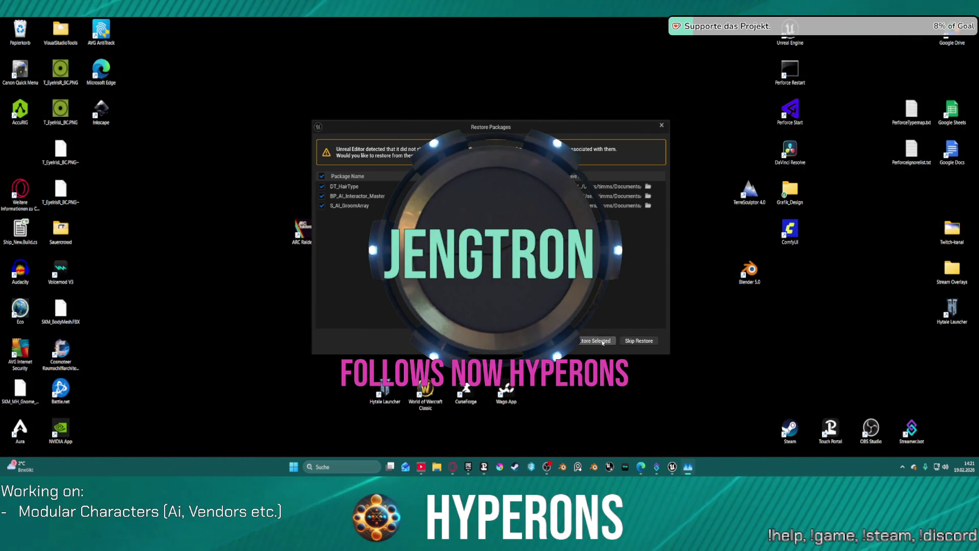
pyautogui.click(595, 341)
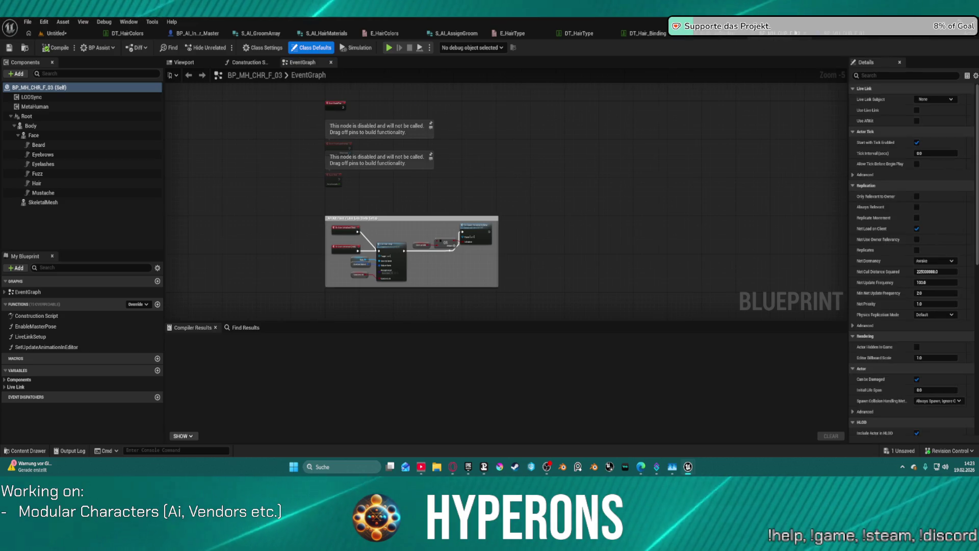
# Switch to the Untitled level once the restored editor has loaded
pyautogui.click(56, 33)
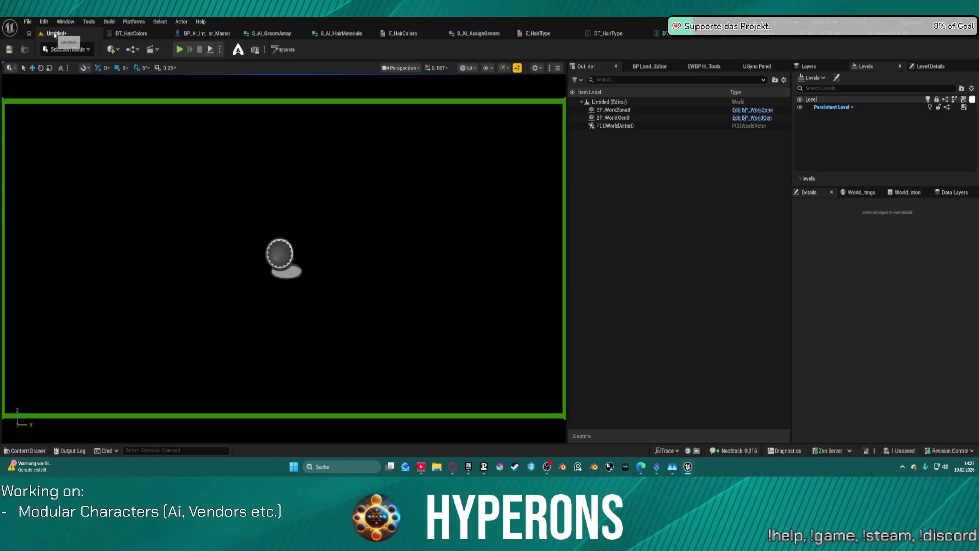
# Open a recent level without saving the untitled level, then bring up S_AI_GroomArray
pyautogui.click(28, 21)
pyautogui.moveTo(76, 71)
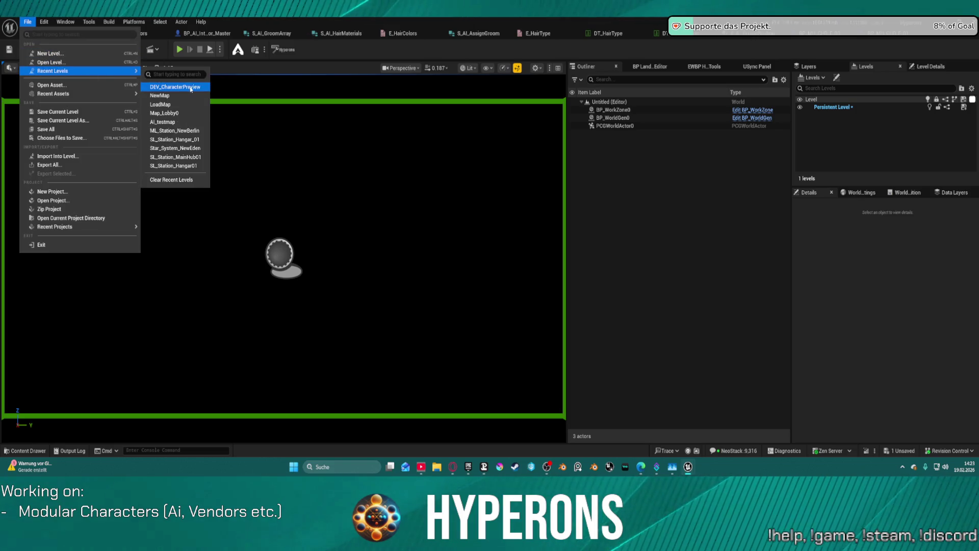
pyautogui.click(173, 87)
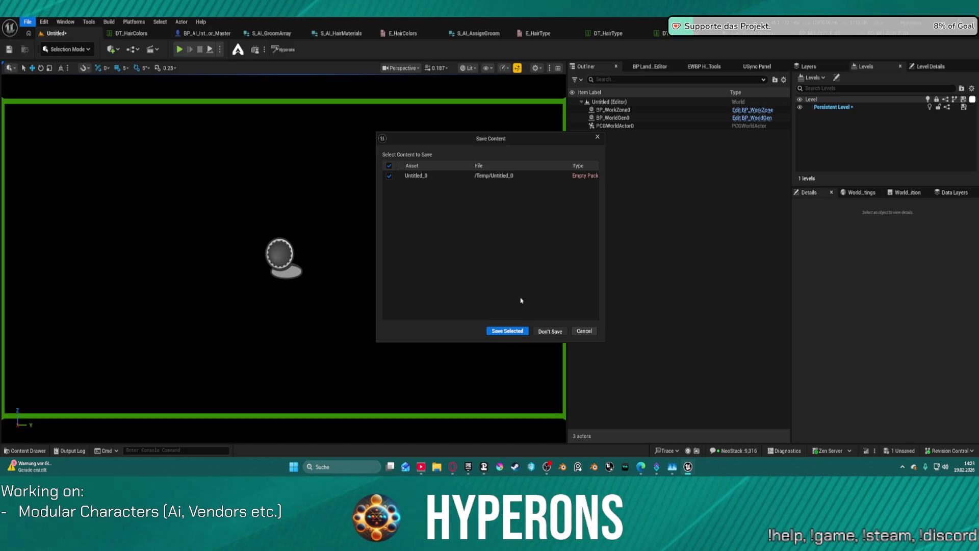
pyautogui.click(550, 332)
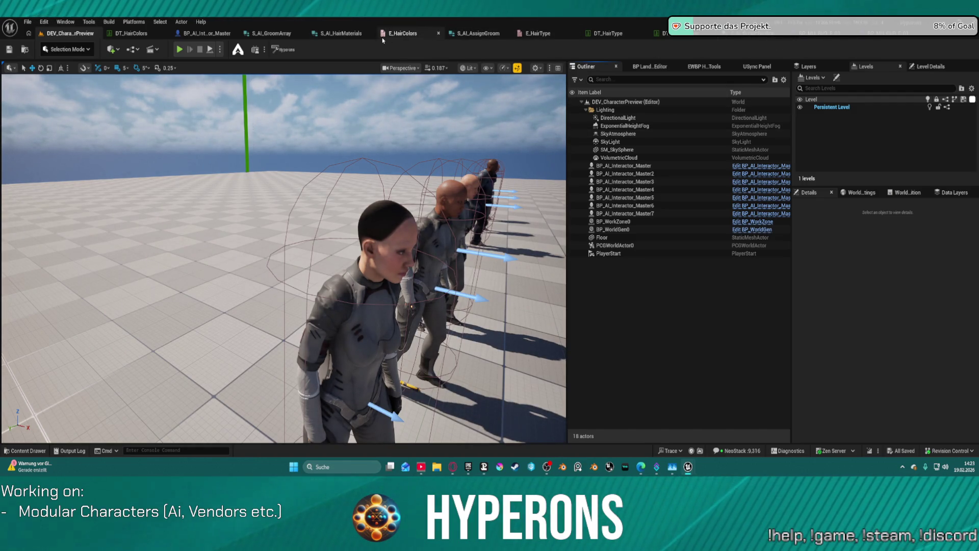
pyautogui.click(296, 35)
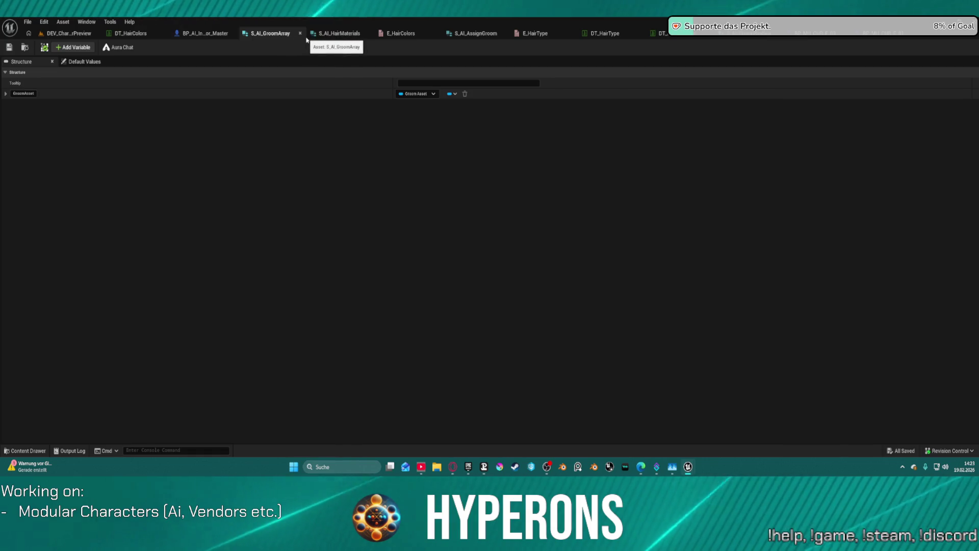
# Review the DT_Hair_Binding rows in the row editor, then open the S_AI_GroomBinding struct
pyautogui.click(674, 36)
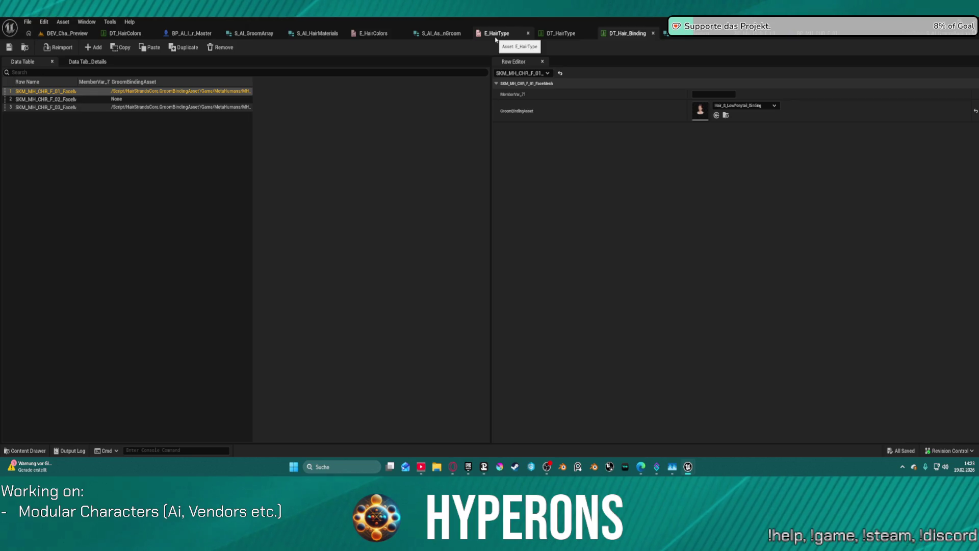
pyautogui.hotkey('ctrl', 'space')
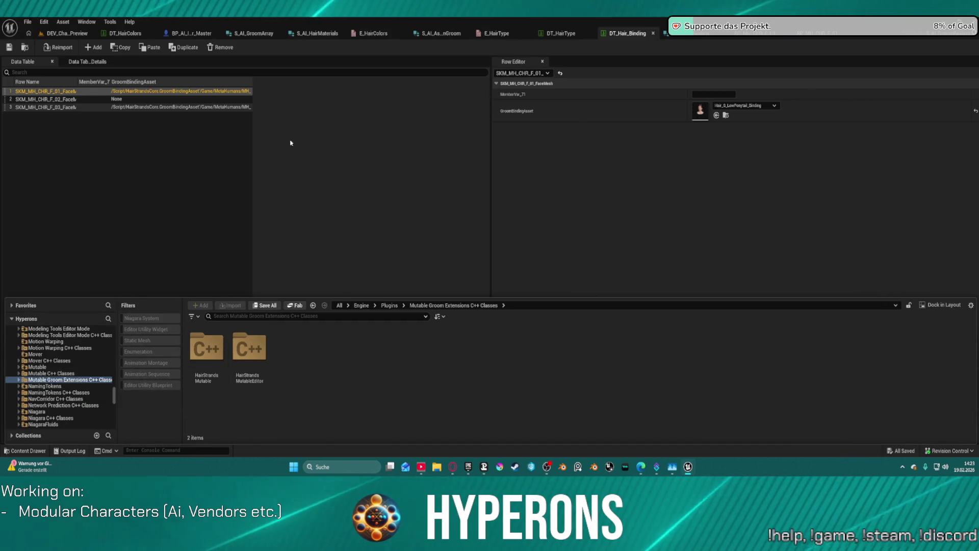
pyautogui.click(555, 61)
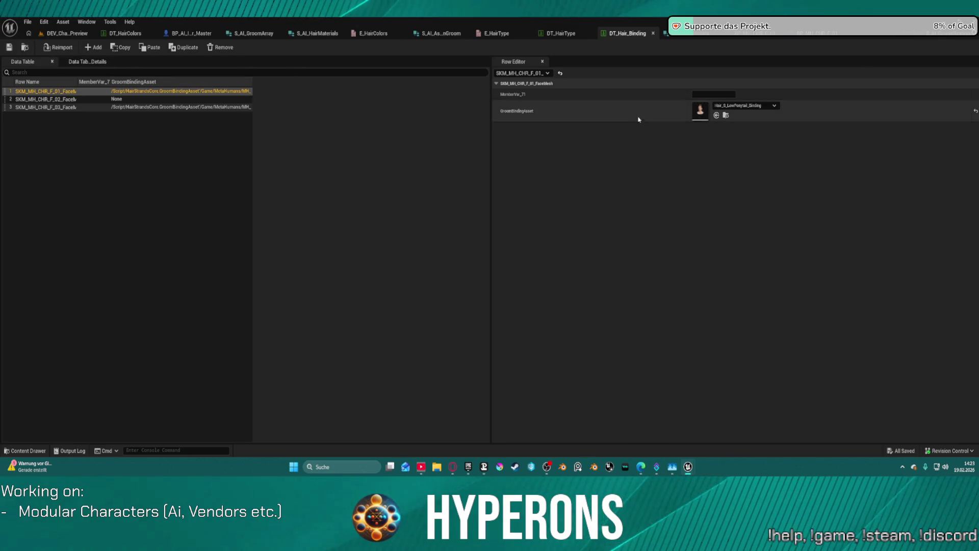
pyautogui.click(564, 140)
pyautogui.click(51, 95)
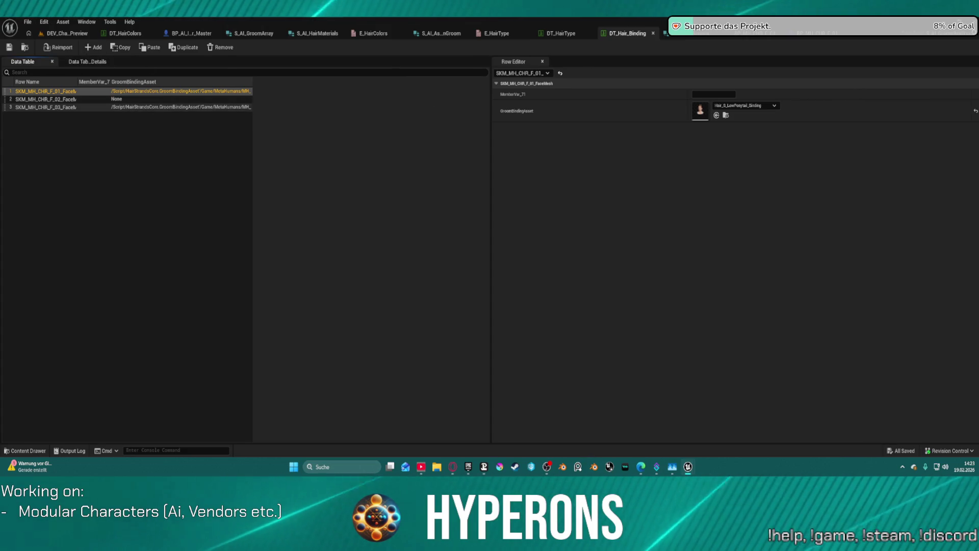
pyautogui.click(749, 33)
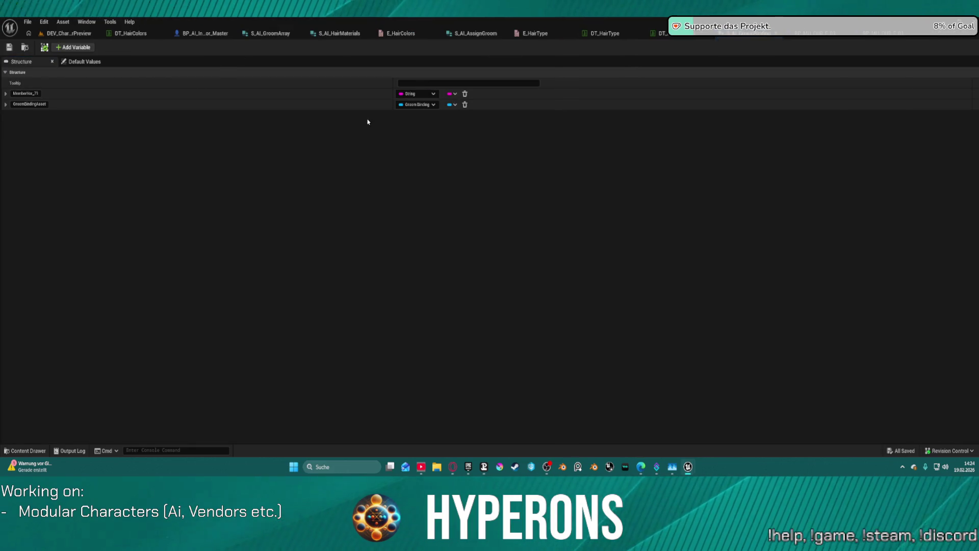
# Rename the String member MemberVar_71 to Skeletal
pyautogui.click(26, 93)
pyautogui.hotkey('ctrl', 'a')
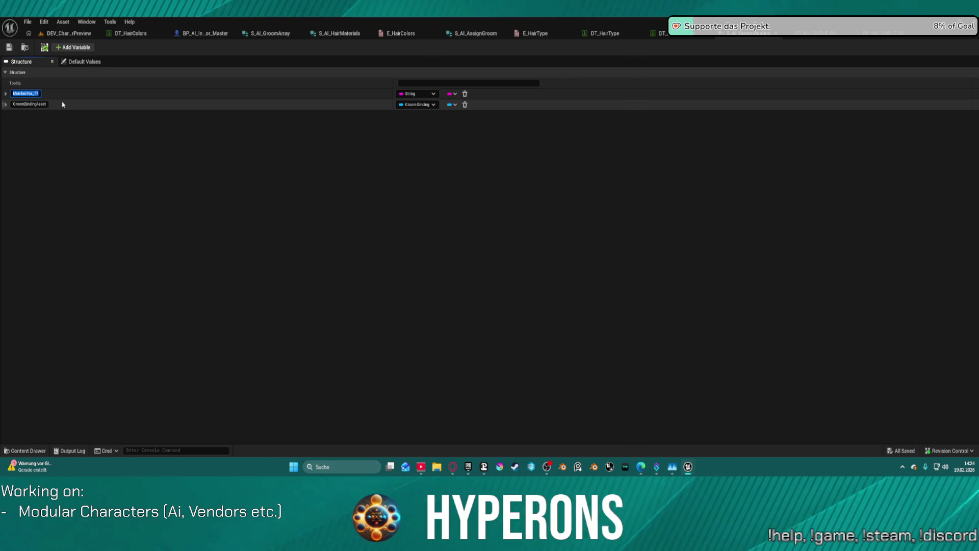
pyautogui.write('Sk')
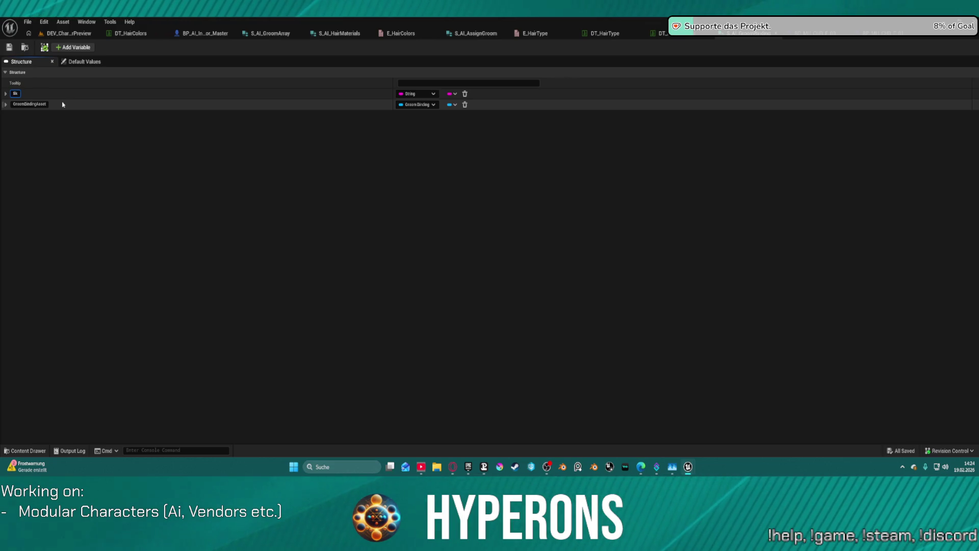
pyautogui.write('el')
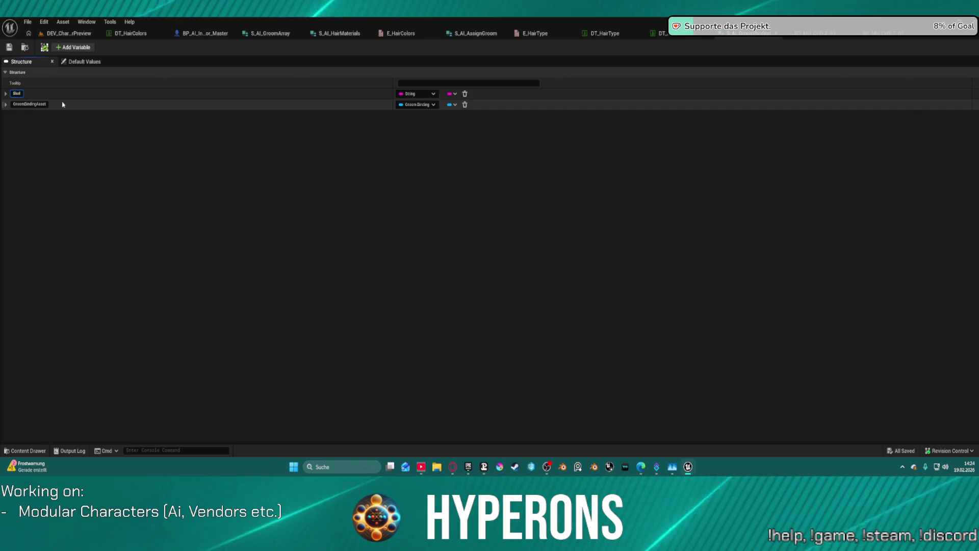
pyautogui.write('etal')
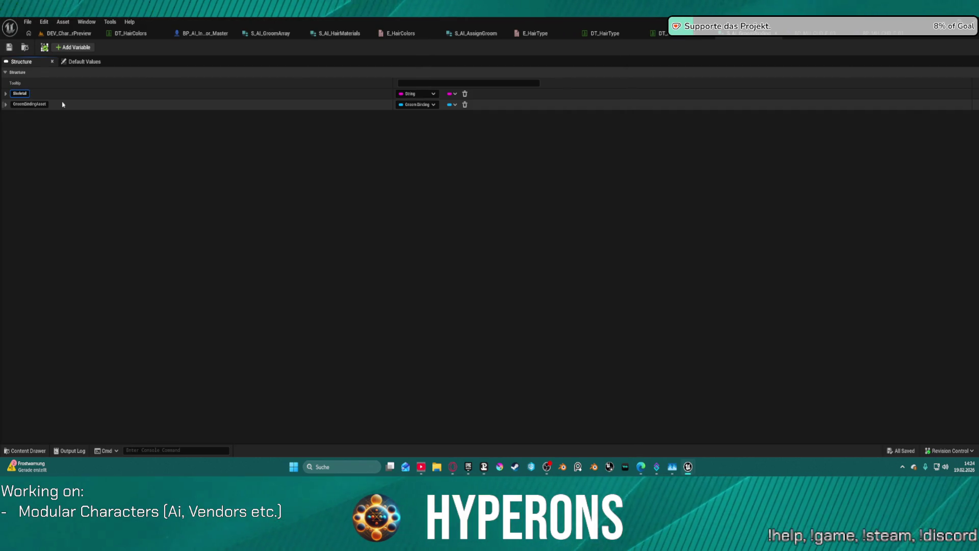
pyautogui.press('Return')
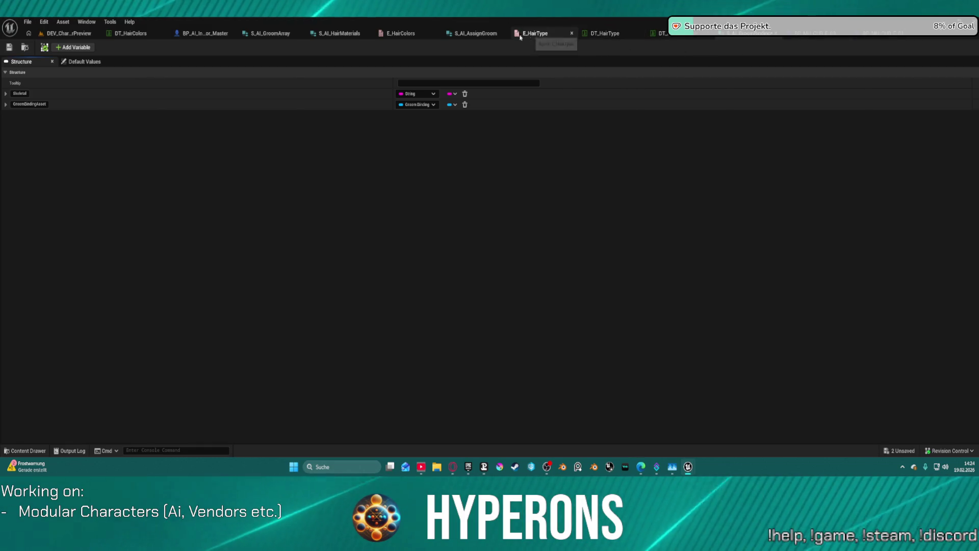
# Inspect the Get Object Name and hair-type row lookup nodes in BP_AI_Interactor_Master's AddGroomAssets graph
pyautogui.click(276, 37)
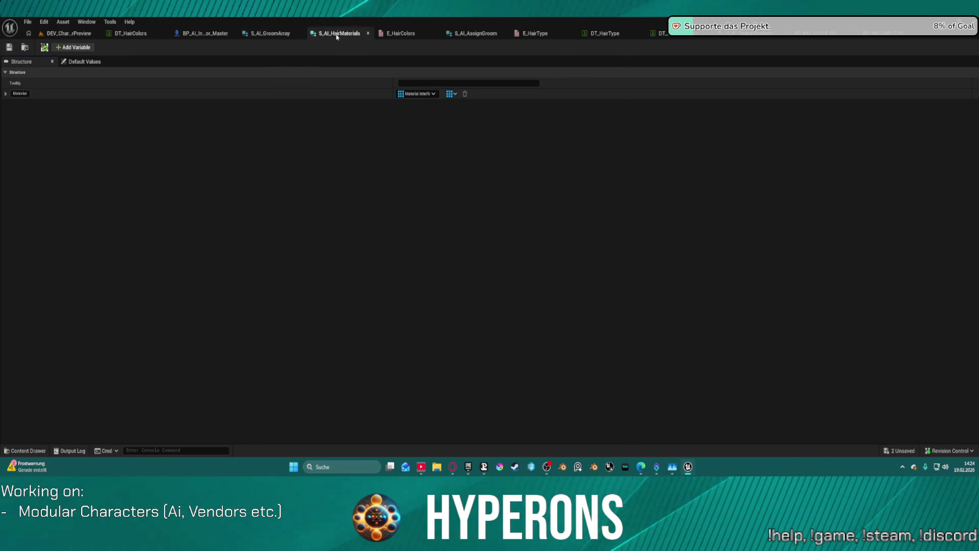
pyautogui.click(218, 34)
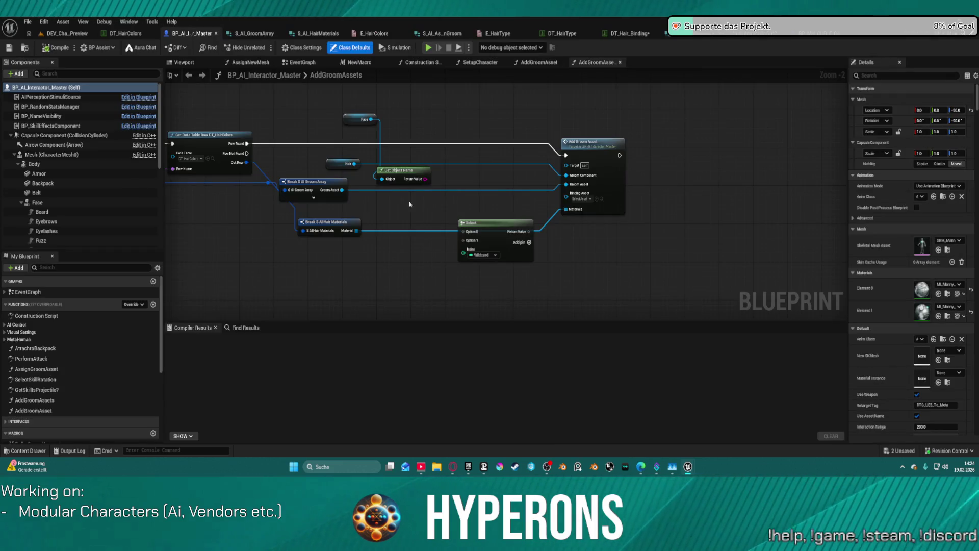
pyautogui.moveTo(418, 230); pyautogui.dragTo(465, 203)
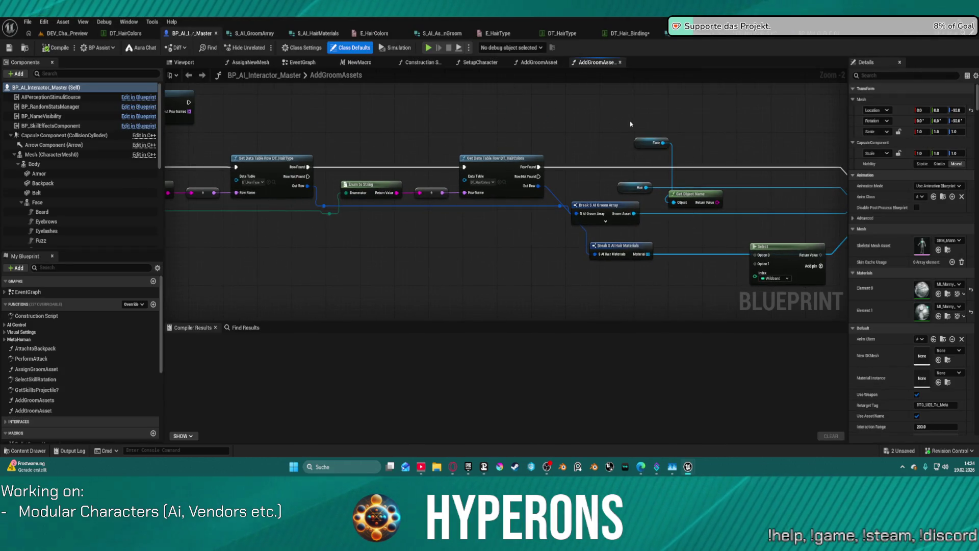
pyautogui.moveTo(698, 226)
pyautogui.mouseDown()
pyautogui.moveTo(675, 150)
pyautogui.moveTo(268, 74)
pyautogui.moveTo(240, 83)
pyautogui.mouseUp()
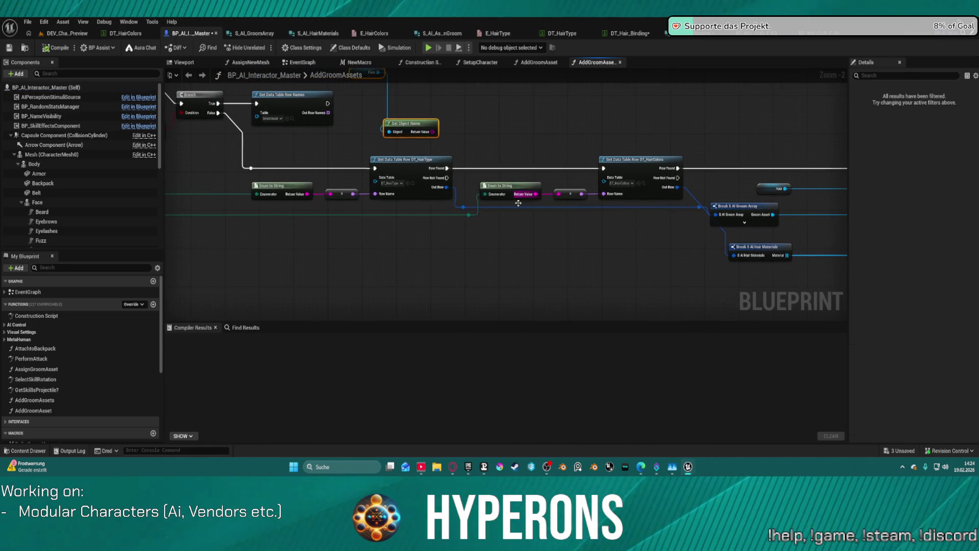
pyautogui.scroll(2, 512, 264)
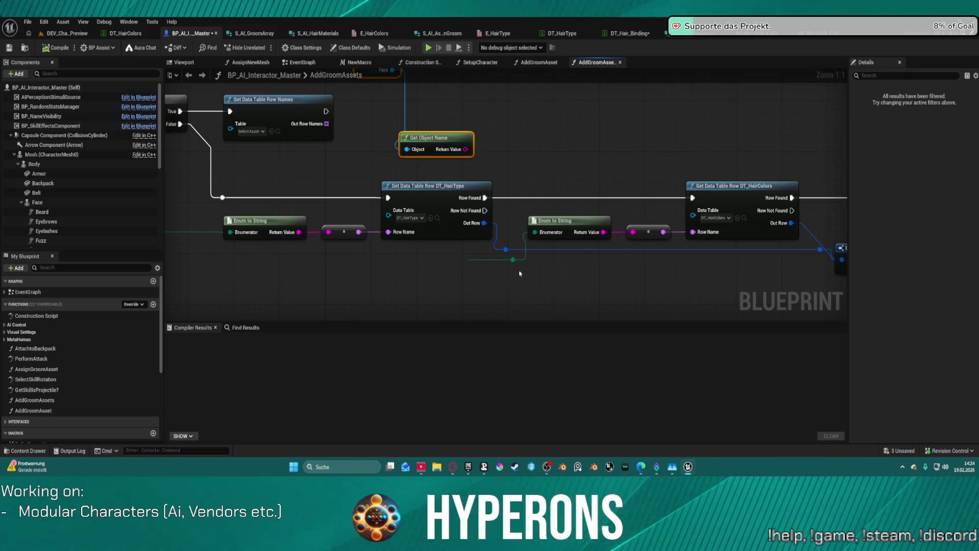
pyautogui.click(561, 34)
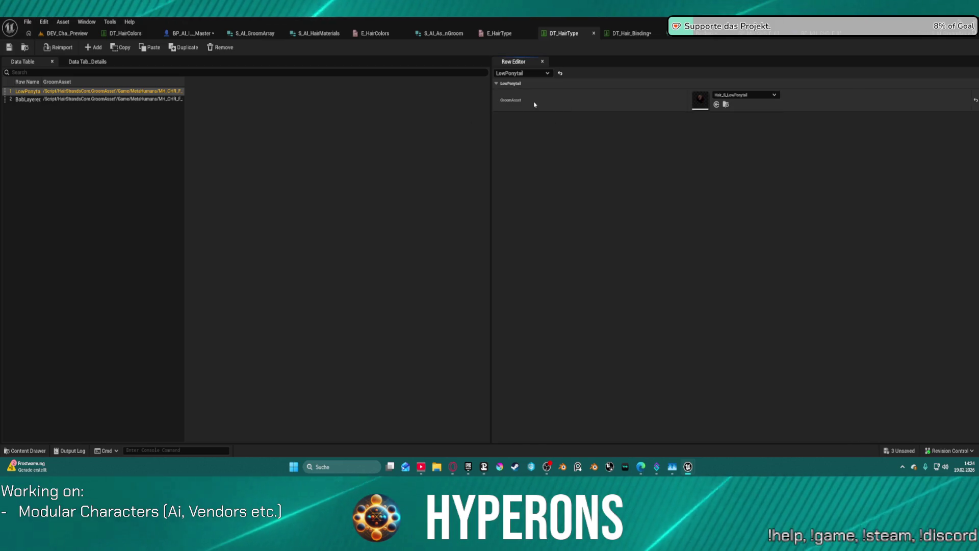
# Look over the E_HairType enumerators and DT_HairType rows, then go to S_AI_GroomArray
pyautogui.click(498, 33)
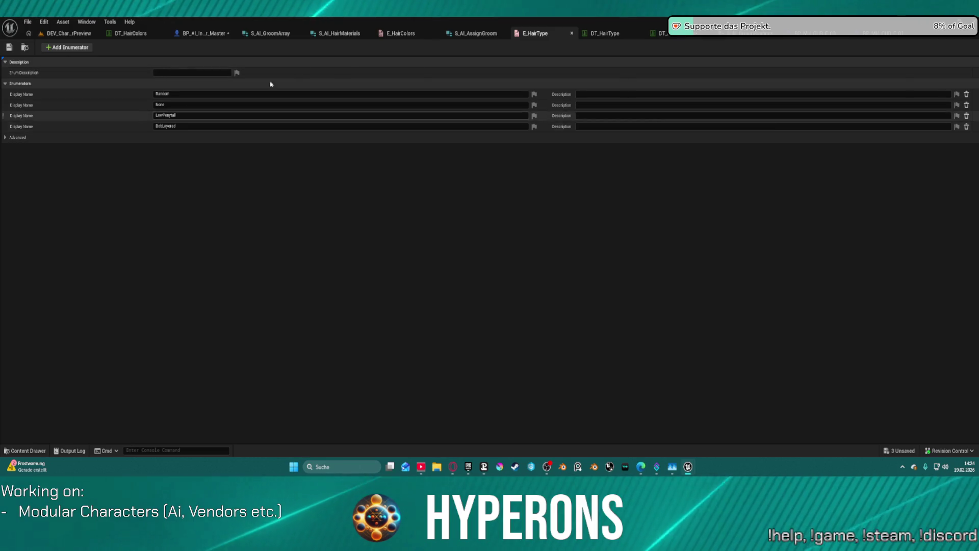
pyautogui.click(597, 34)
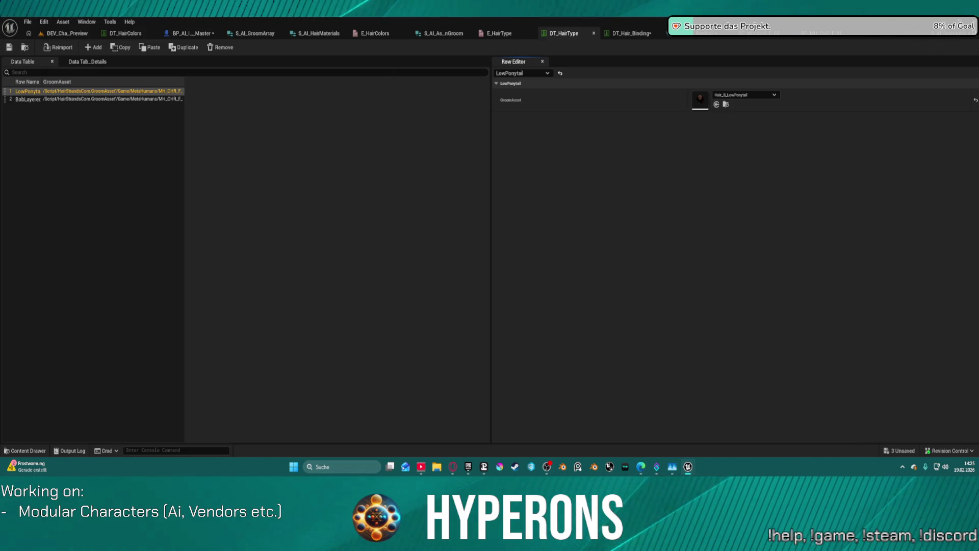
pyautogui.click(254, 33)
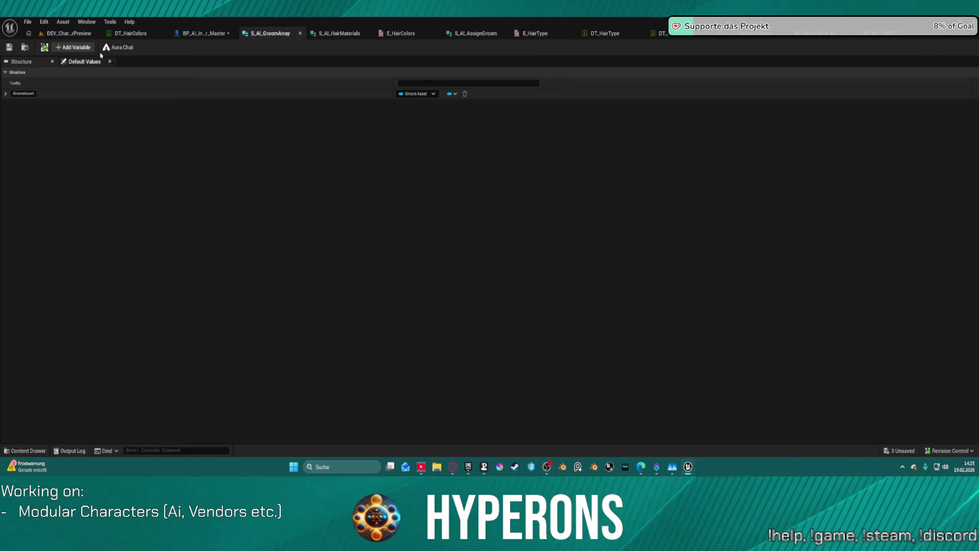
# Add a second member, MemberVar_0, typed as S_AI_GroomBinding to S_AI_GroomArray, then save all assets
pyautogui.click(60, 47)
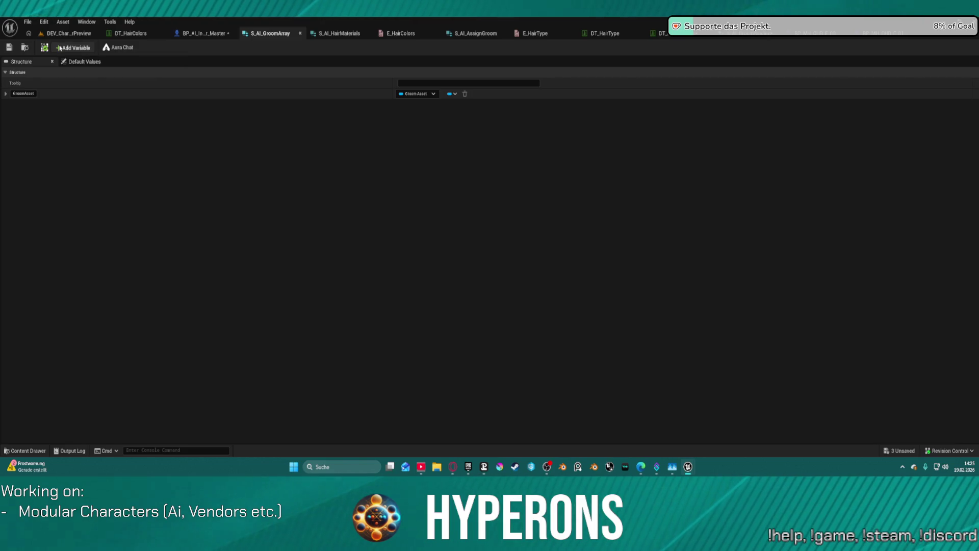
pyautogui.click(410, 104)
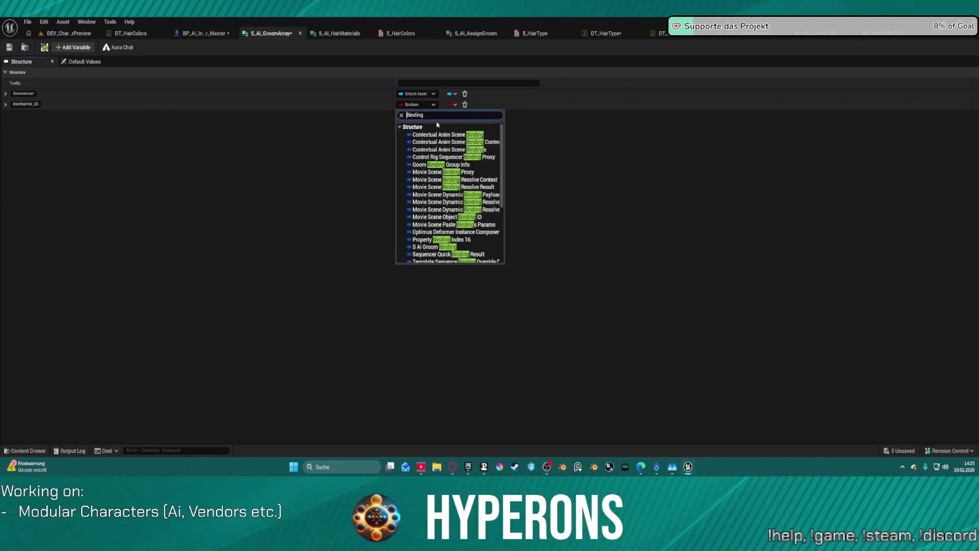
pyautogui.write('roo')
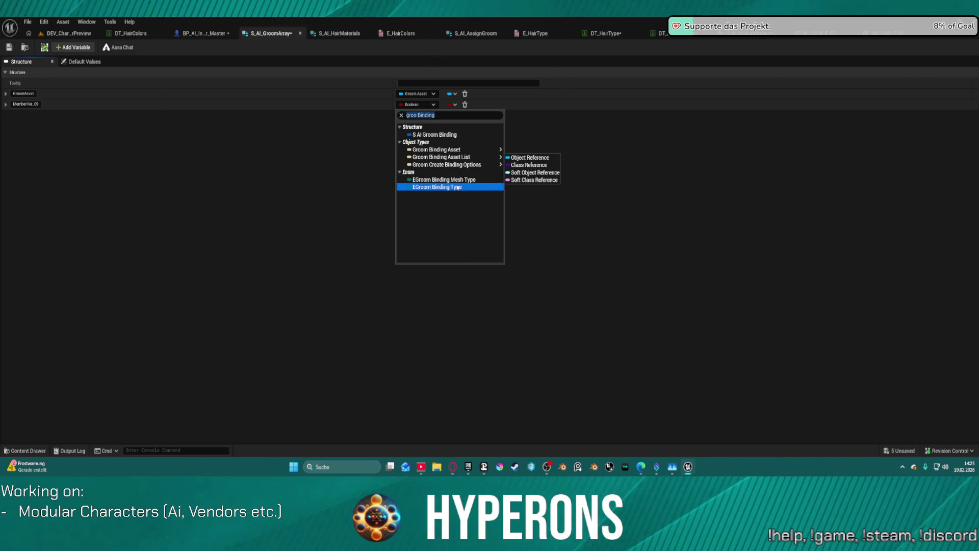
pyautogui.click(453, 137)
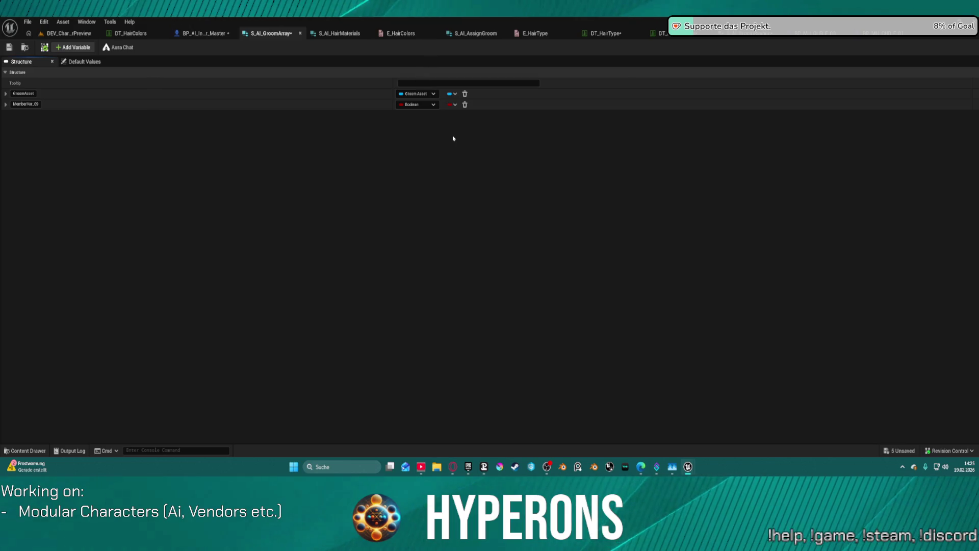
pyautogui.click(6, 48)
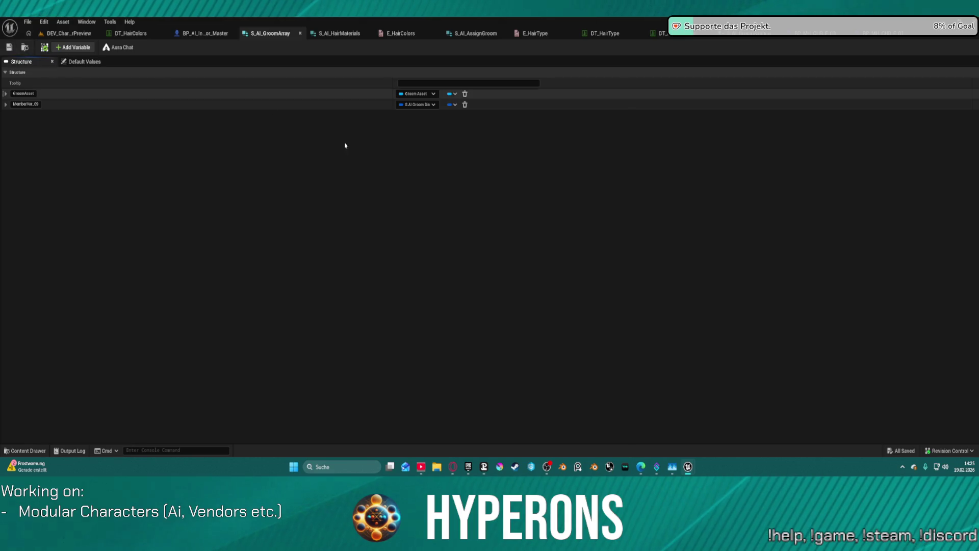
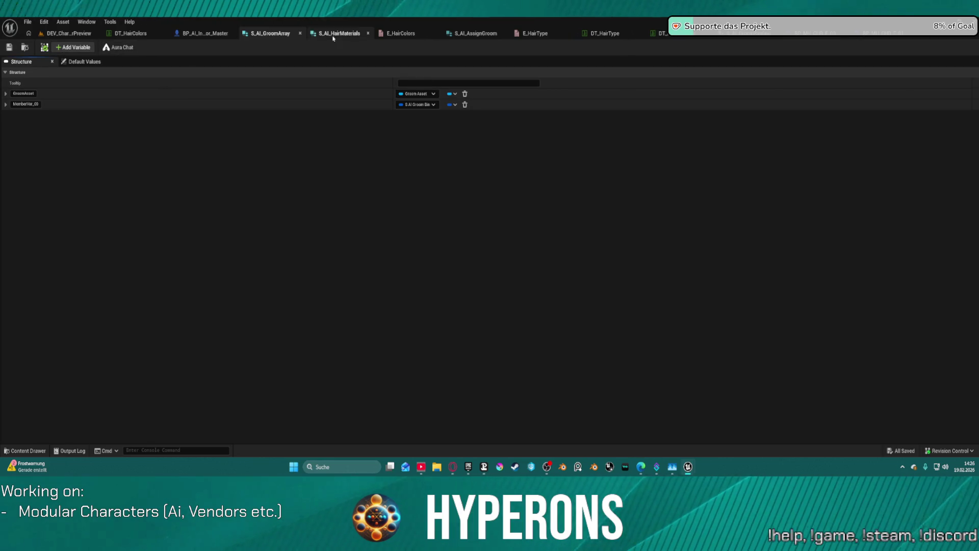
# Review DT_HairColors, DT_HairType's MemberVar_69, the E_HairType enum and the BP_MH_CHR_F_03 blueprint
pyautogui.click(139, 34)
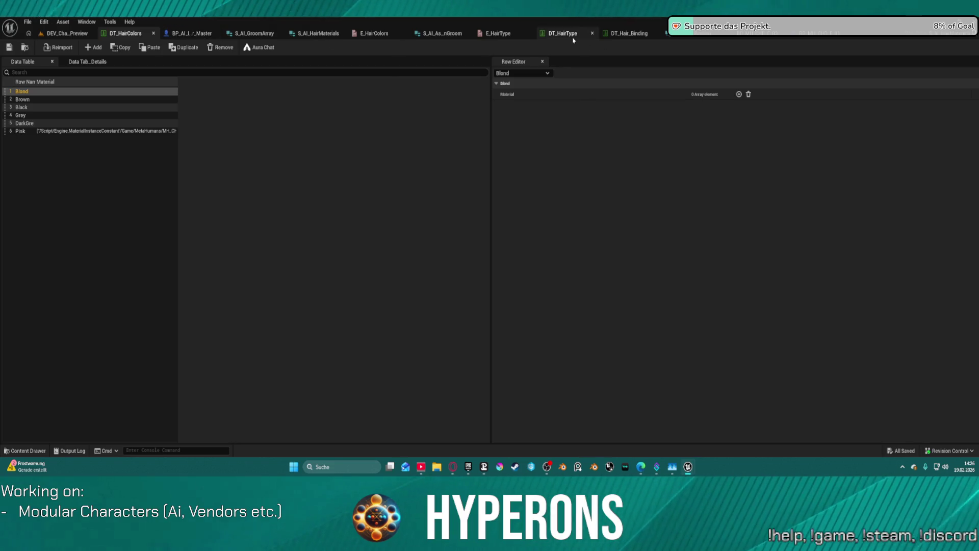
pyautogui.click(563, 33)
pyautogui.click(498, 33)
pyautogui.click(815, 37)
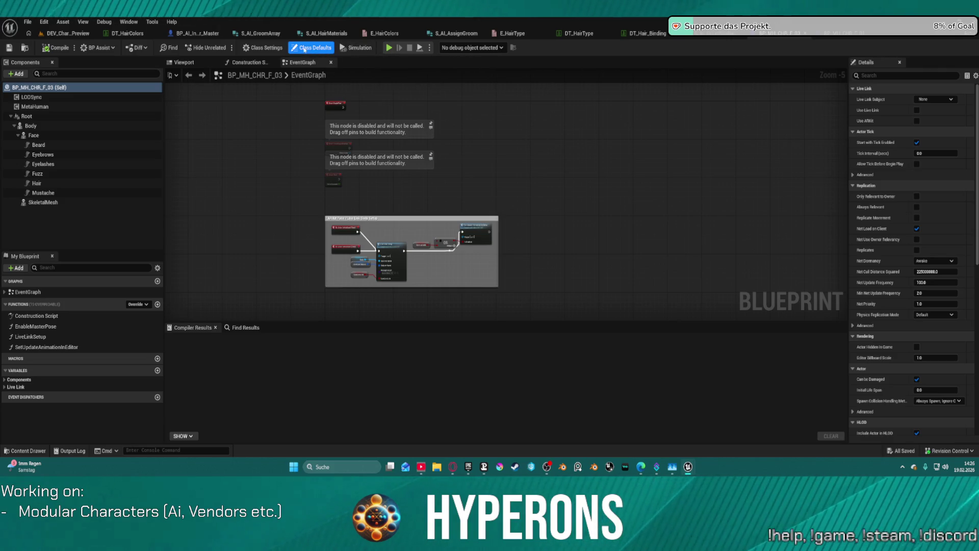
pyautogui.click(587, 33)
pyautogui.click(504, 116)
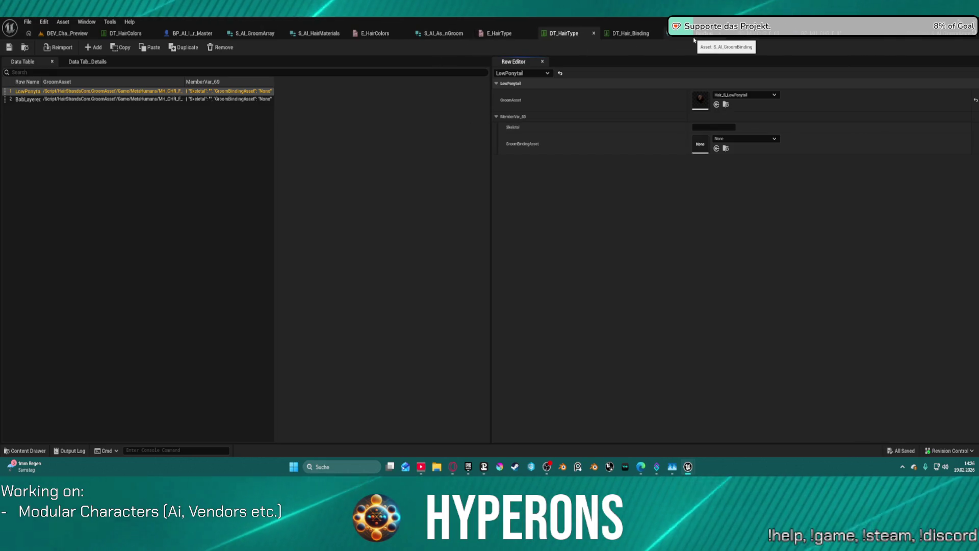
pyautogui.click(500, 35)
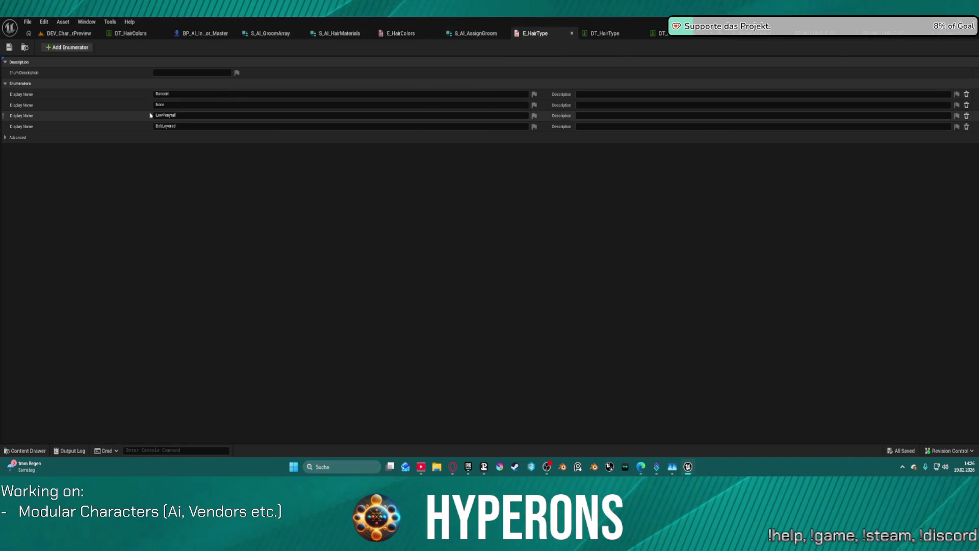
pyautogui.click(270, 33)
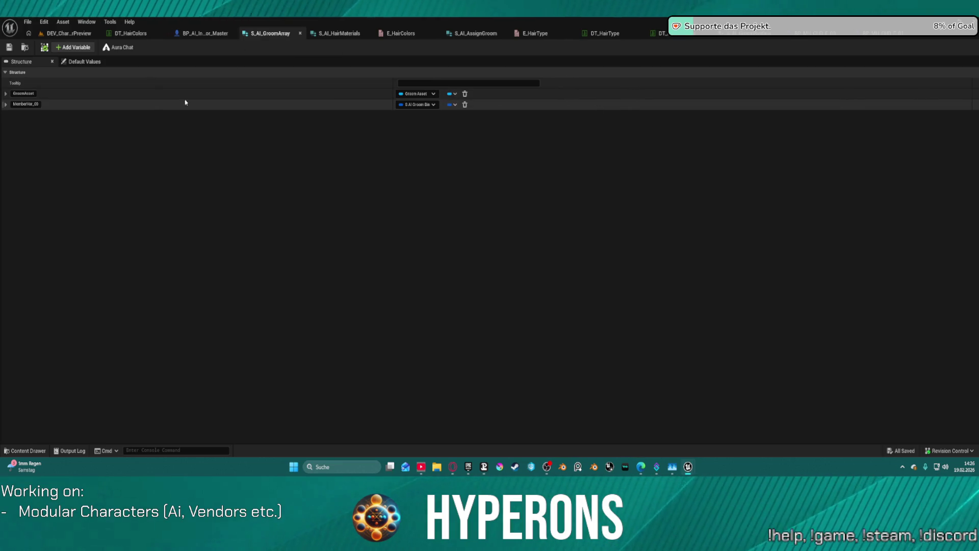
# Rename S_AI_GroomArray's second member to BindingAssets, make it an array, and save the structure
pyautogui.click(23, 105)
pyautogui.write('G')
pyautogui.press('BackSpace')
pyautogui.press('BackSpace')
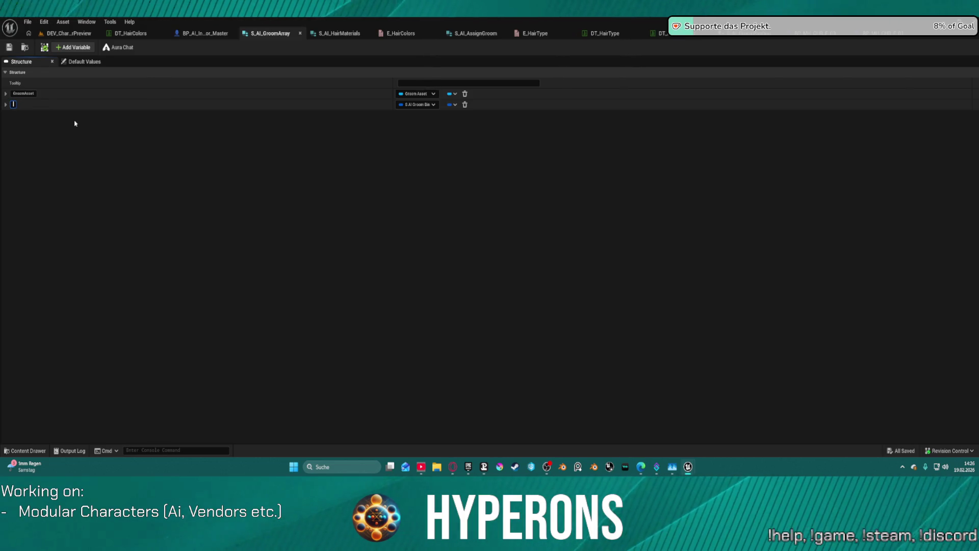
pyautogui.write('D')
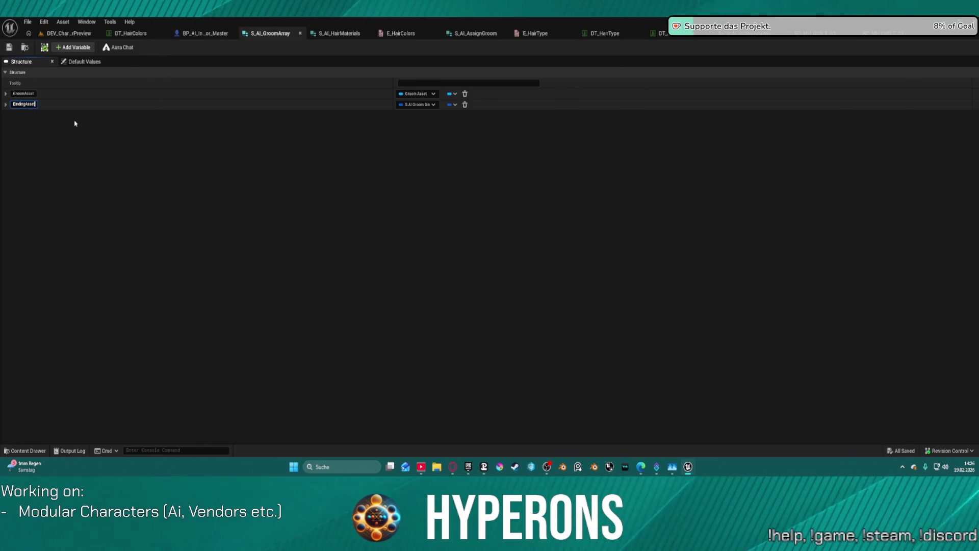
pyautogui.press('Return')
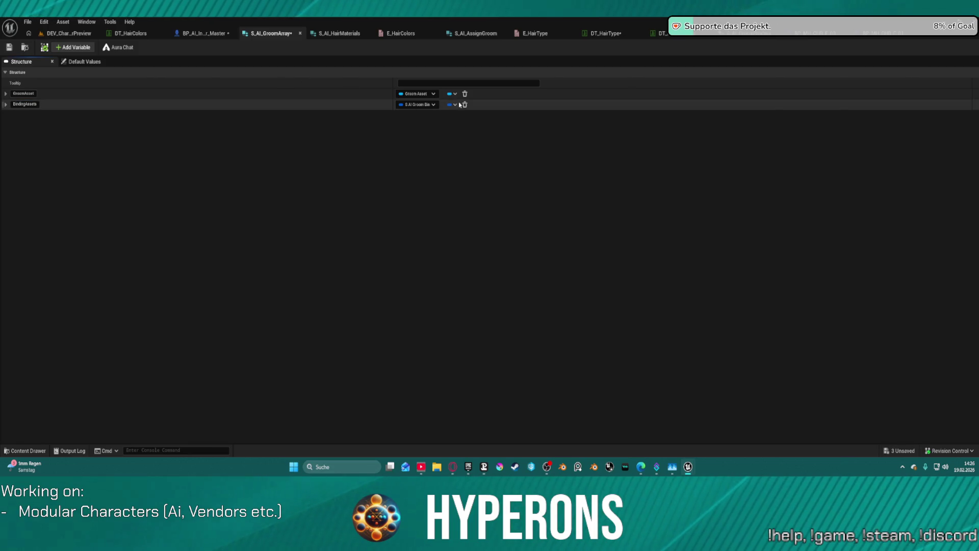
pyautogui.click(456, 106)
pyautogui.click(442, 130)
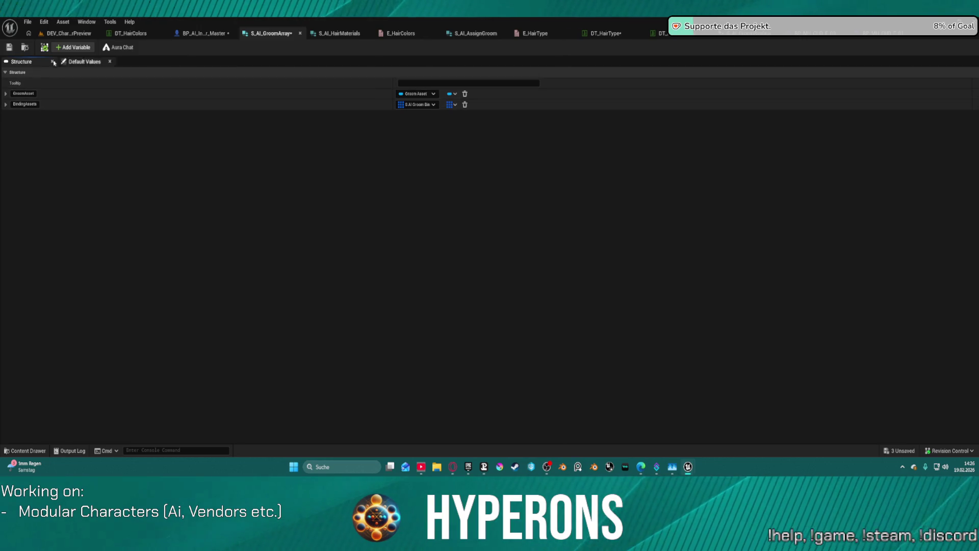
pyautogui.hotkey('ctrl', 's')
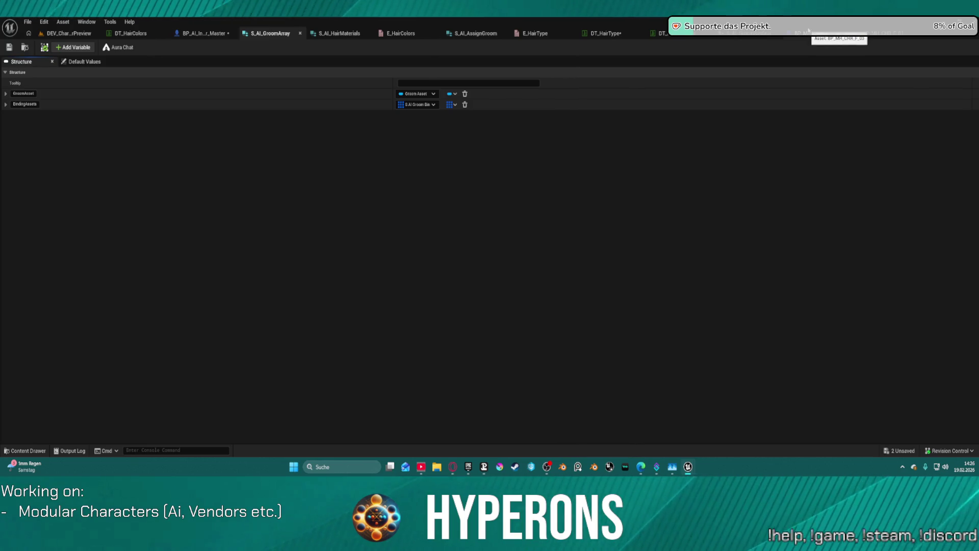
pyautogui.click(811, 33)
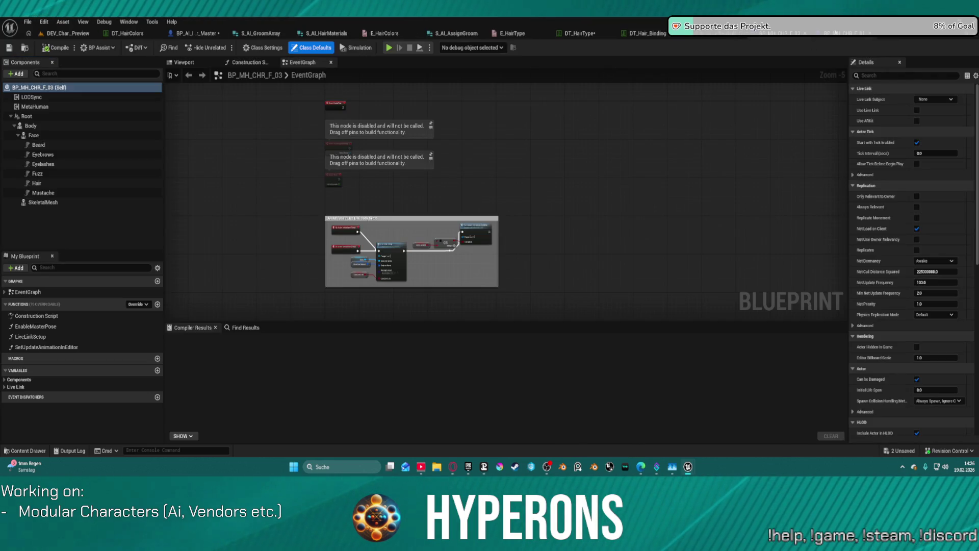
# Move from the BP_MH_CHR_F_03 event graph to BP_AI_Interactor_Master's AddGroomAssets function
pyautogui.click(780, 33)
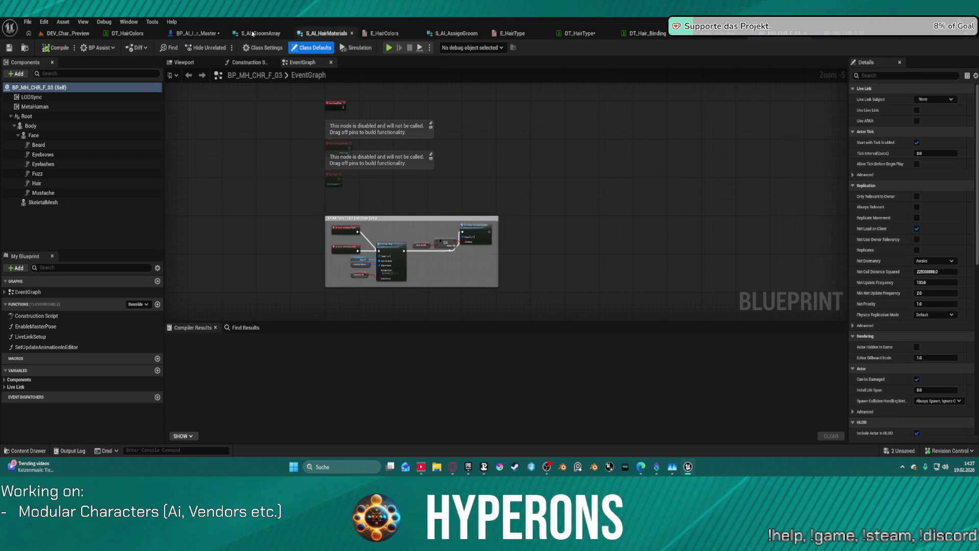
pyautogui.click(196, 32)
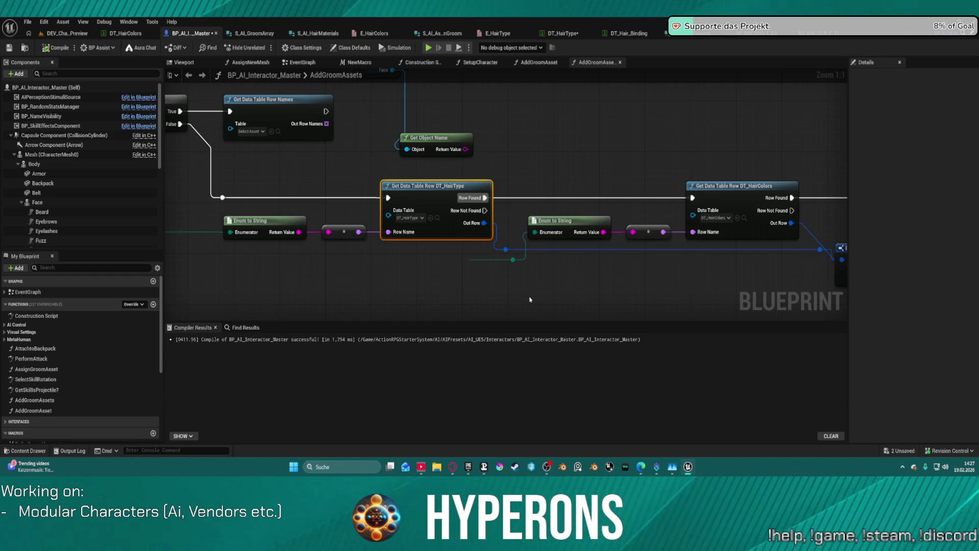
# Add a For Each Loop over the Binding Assets output of Break S AI Groom Array
pyautogui.moveTo(635, 260)
pyautogui.mouseDown()
pyautogui.moveTo(439, 249)
pyautogui.moveTo(446, 215)
pyautogui.mouseUp()
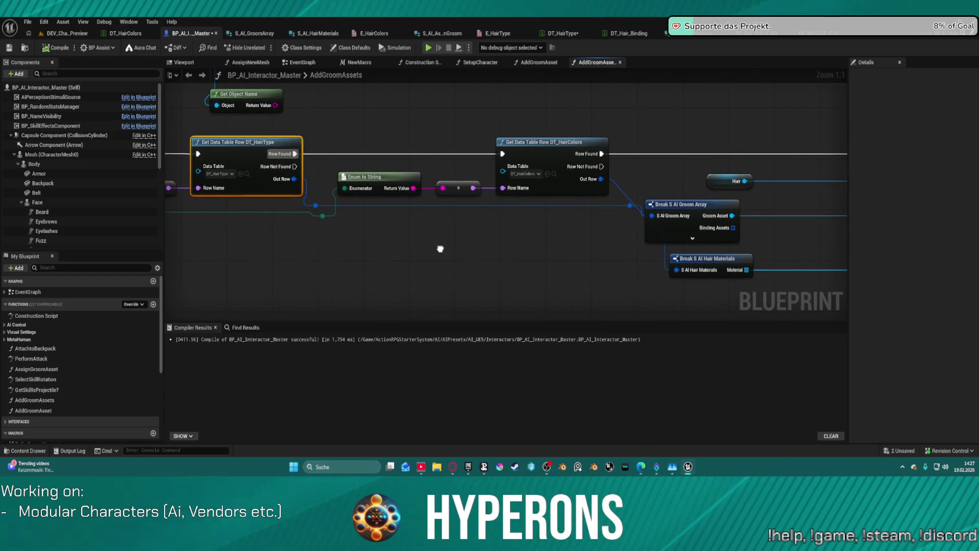
pyautogui.moveTo(529, 236)
pyautogui.mouseDown()
pyautogui.moveTo(74, 218)
pyautogui.moveTo(750, 228)
pyautogui.moveTo(632, 209)
pyautogui.moveTo(623, 255)
pyautogui.mouseUp()
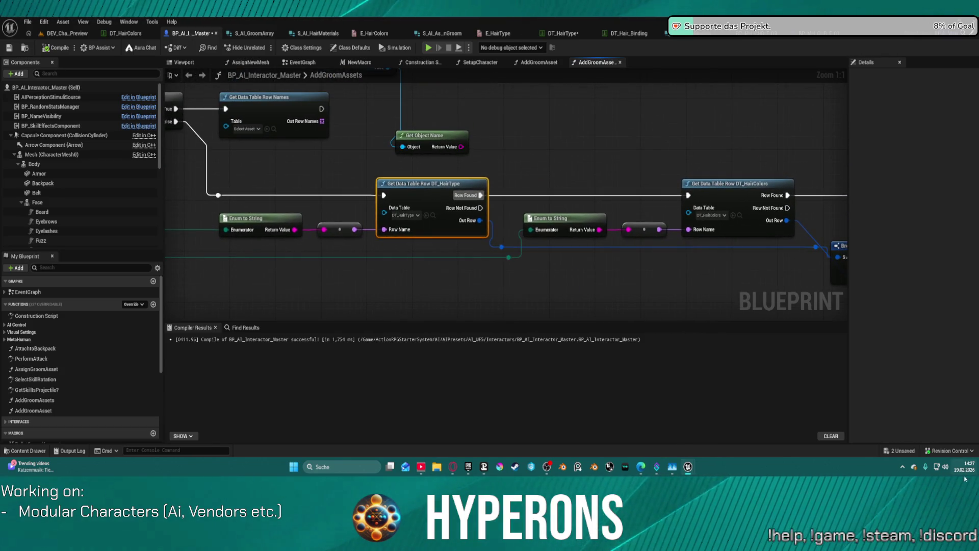
pyautogui.moveTo(745, 253); pyautogui.dragTo(575, 235)
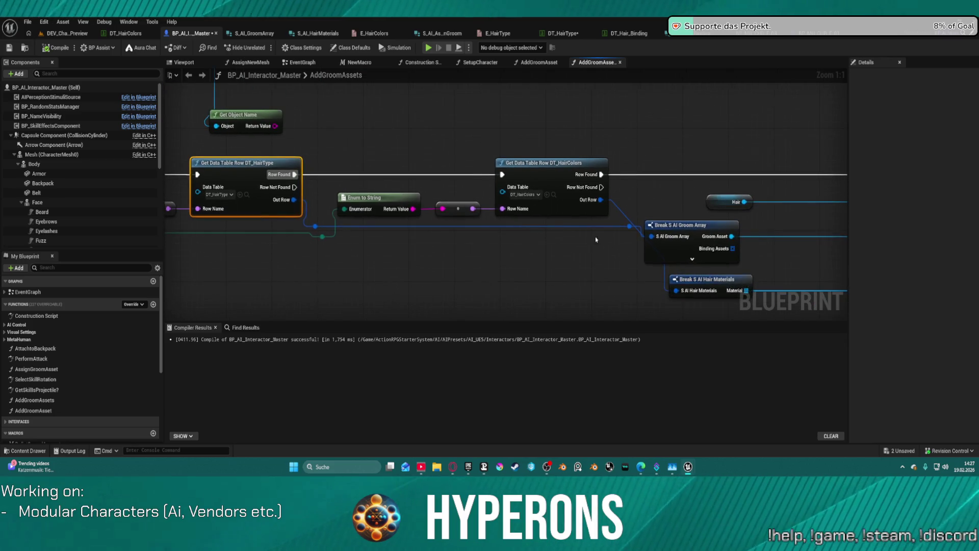
pyautogui.moveTo(468, 219)
pyautogui.mouseDown()
pyautogui.moveTo(526, 224)
pyautogui.moveTo(541, 189)
pyautogui.mouseUp()
pyautogui.write('bre')
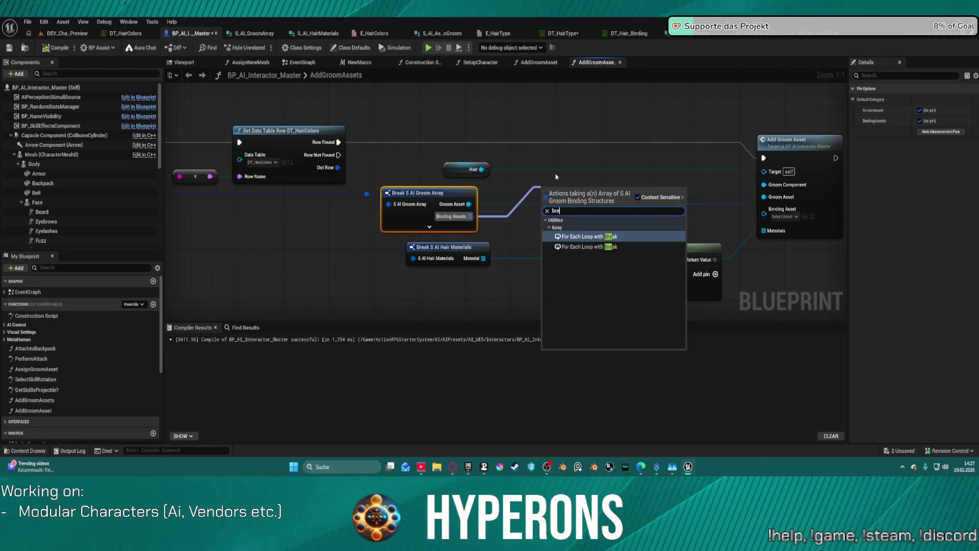
pyautogui.click(481, 217)
pyautogui.moveTo(470, 216)
pyautogui.mouseDown()
pyautogui.moveTo(509, 221)
pyautogui.moveTo(535, 194)
pyautogui.mouseUp()
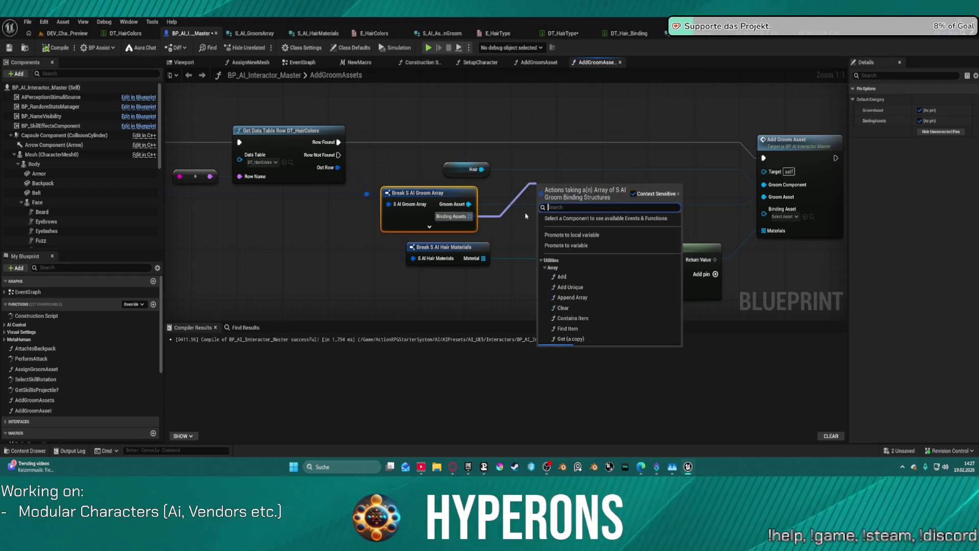
pyautogui.write('for each')
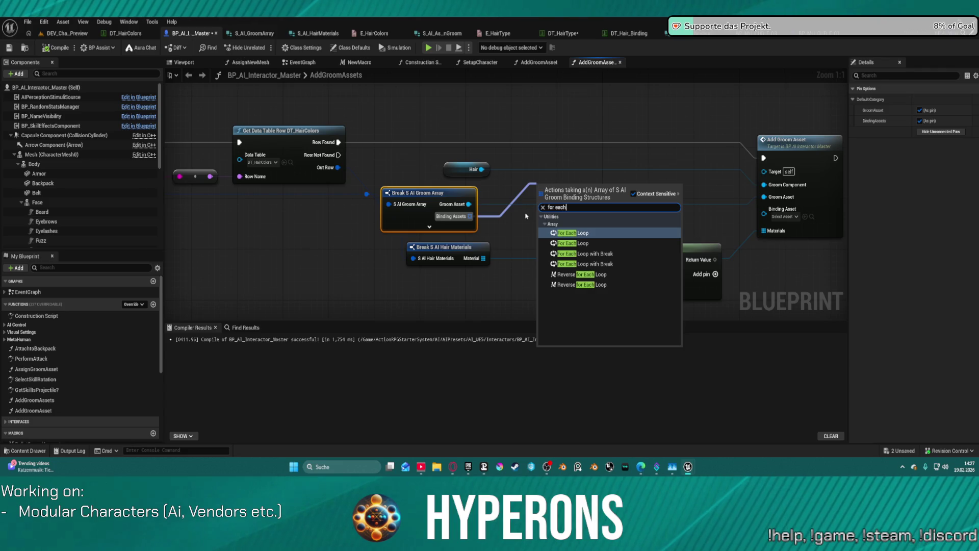
pyautogui.click(587, 233)
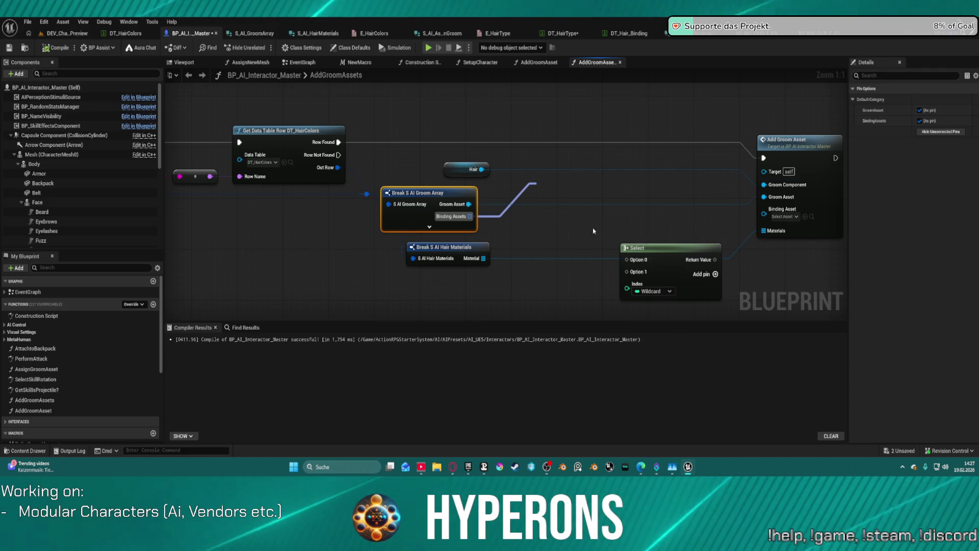
# Break each loop element into Skeletal and Groom Binding Asset, and drive Add Groom Asset from Loop Body
pyautogui.moveTo(576, 180)
pyautogui.mouseDown()
pyautogui.moveTo(579, 151)
pyautogui.moveTo(650, 188)
pyautogui.moveTo(656, 175)
pyautogui.moveTo(642, 165)
pyautogui.mouseUp()
pyautogui.write('br')
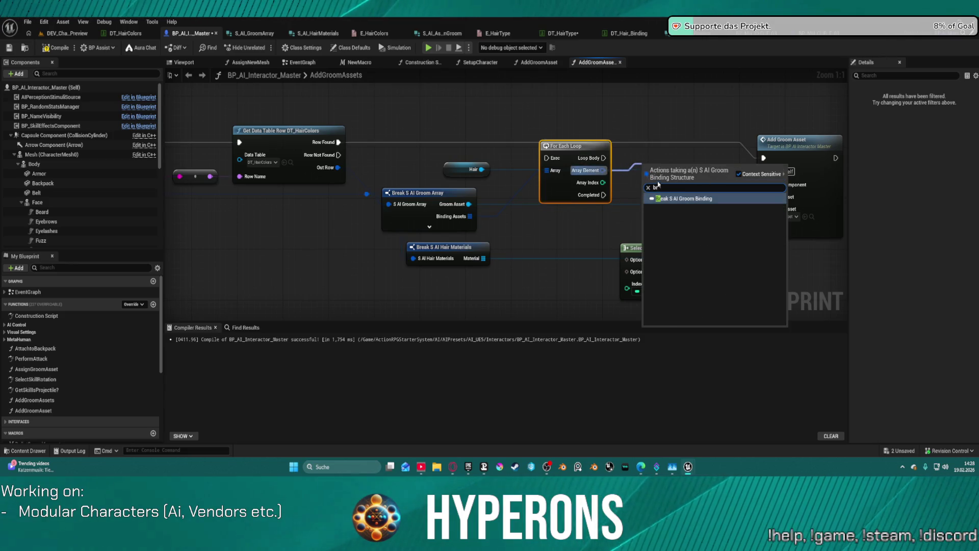
pyautogui.click(685, 200)
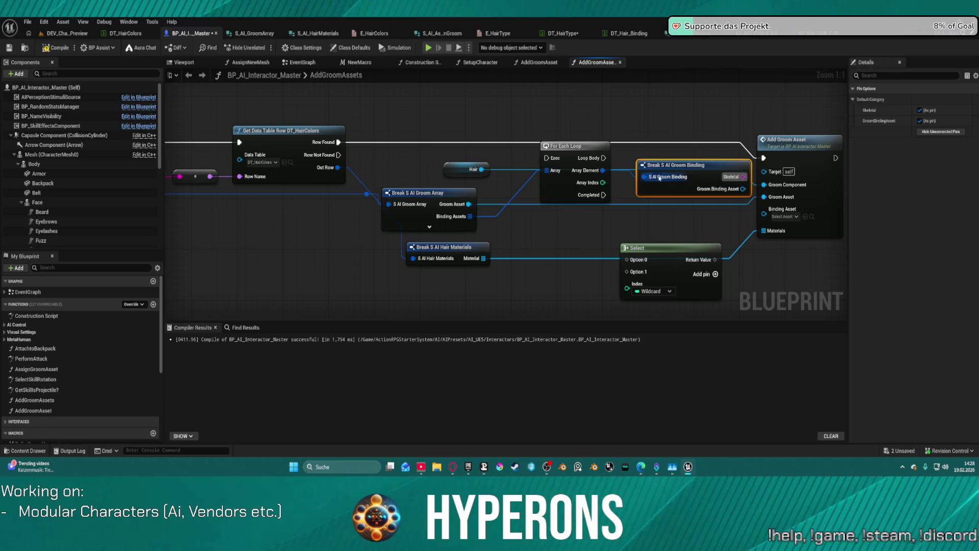
pyautogui.click(564, 145)
pyautogui.moveTo(575, 146)
pyautogui.mouseDown()
pyautogui.moveTo(575, 165)
pyautogui.moveTo(338, 143)
pyautogui.mouseUp()
pyautogui.moveTo(603, 177)
pyautogui.mouseDown()
pyautogui.moveTo(764, 158)
pyautogui.moveTo(565, 145)
pyautogui.mouseUp()
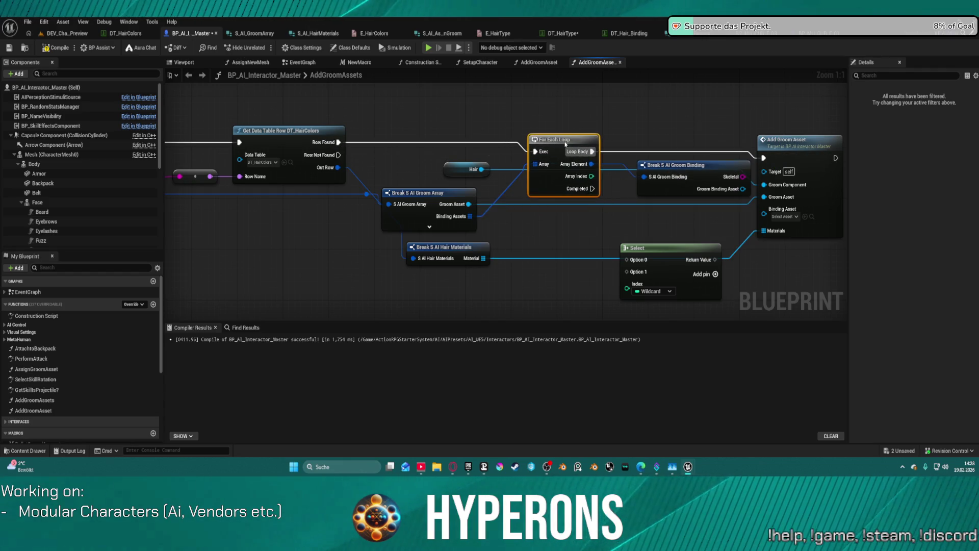
pyautogui.moveTo(704, 171); pyautogui.dragTo(585, 221)
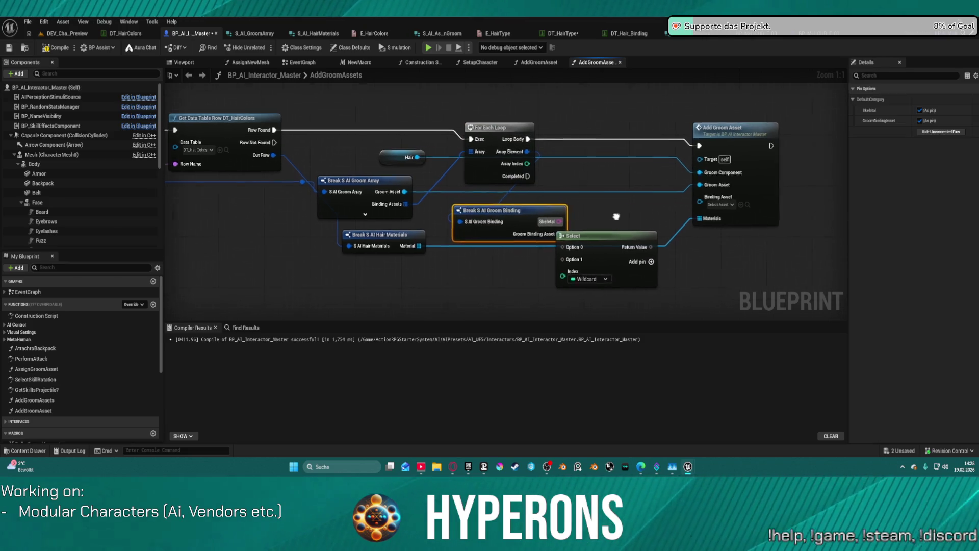
pyautogui.moveTo(723, 258); pyautogui.dragTo(732, 185)
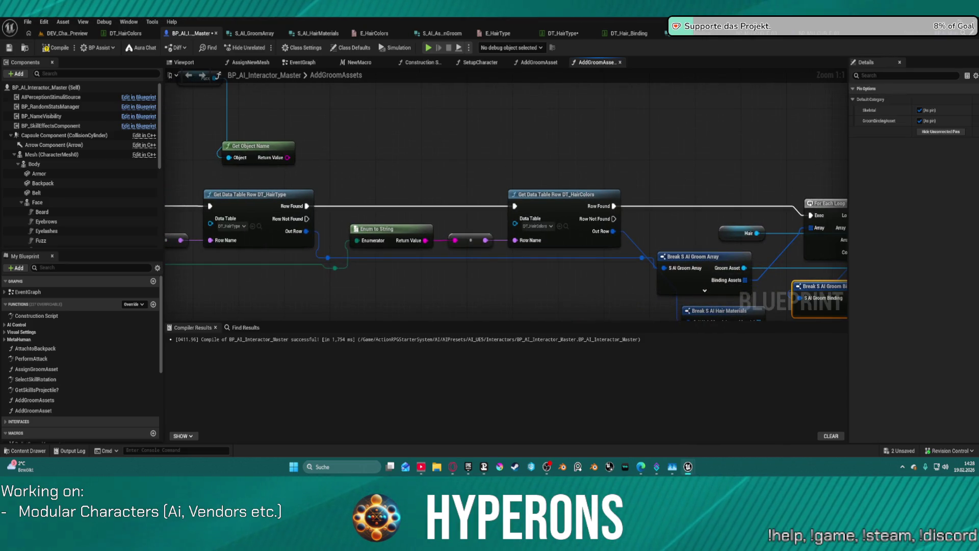
pyautogui.moveTo(243, 103)
pyautogui.mouseDown()
pyautogui.moveTo(332, 219)
pyautogui.moveTo(580, 187)
pyautogui.moveTo(913, 191)
pyautogui.moveTo(775, 245)
pyautogui.moveTo(492, 240)
pyautogui.moveTo(581, 169)
pyautogui.mouseUp()
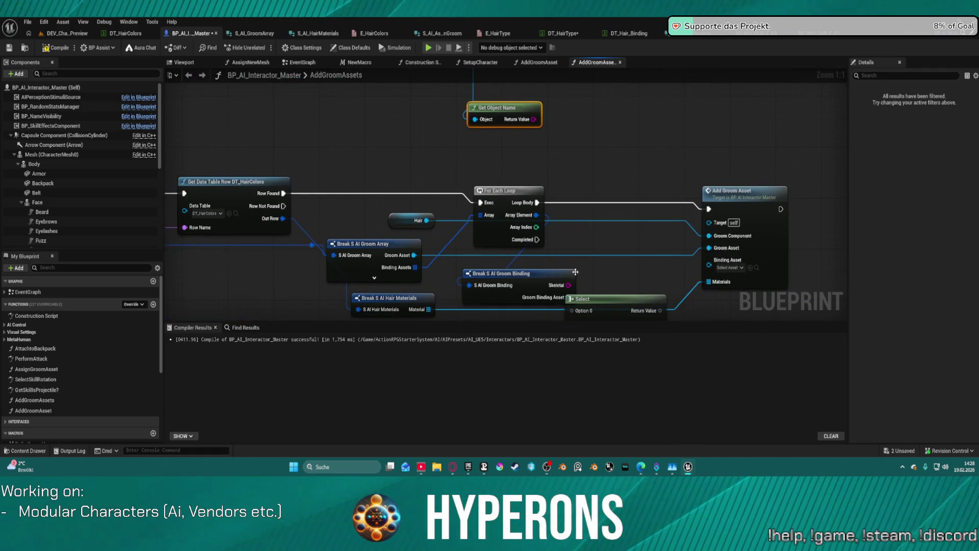
# Compare Get Object Name to the Skeletal name with an Equal node feeding a new Branch
pyautogui.moveTo(568, 285); pyautogui.dragTo(600, 203)
pyautogui.write('equal')
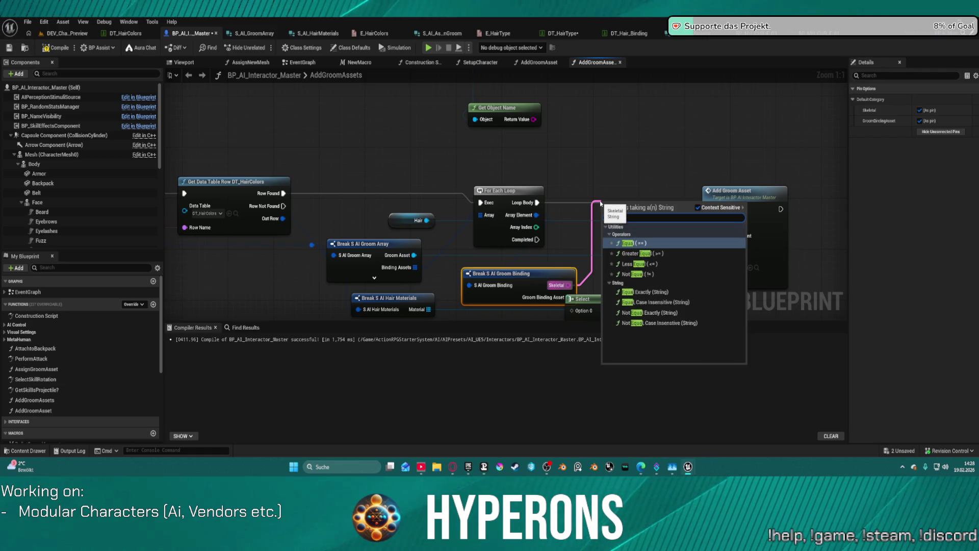
pyautogui.click(643, 243)
pyautogui.moveTo(568, 285); pyautogui.dragTo(590, 174)
pyautogui.write('e')
pyautogui.write('qual')
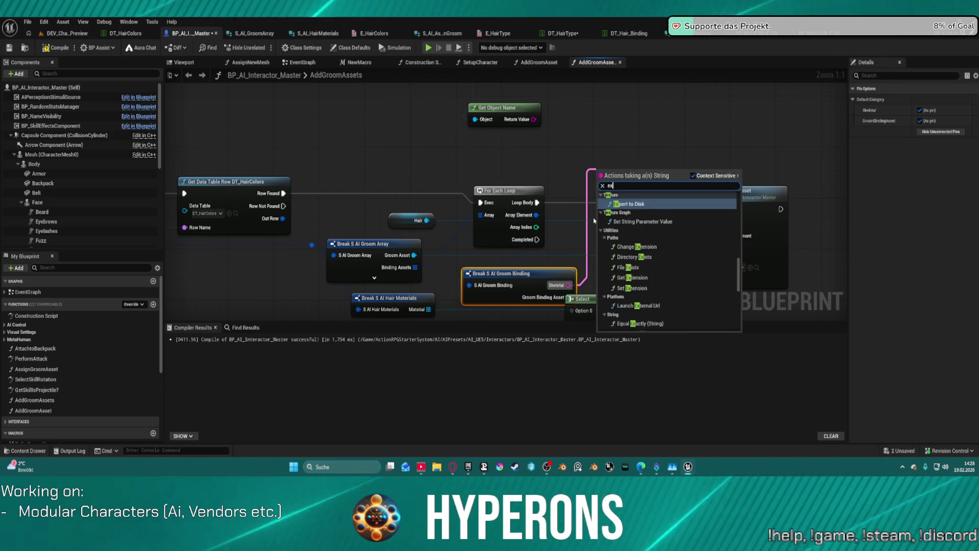
pyautogui.press('Escape')
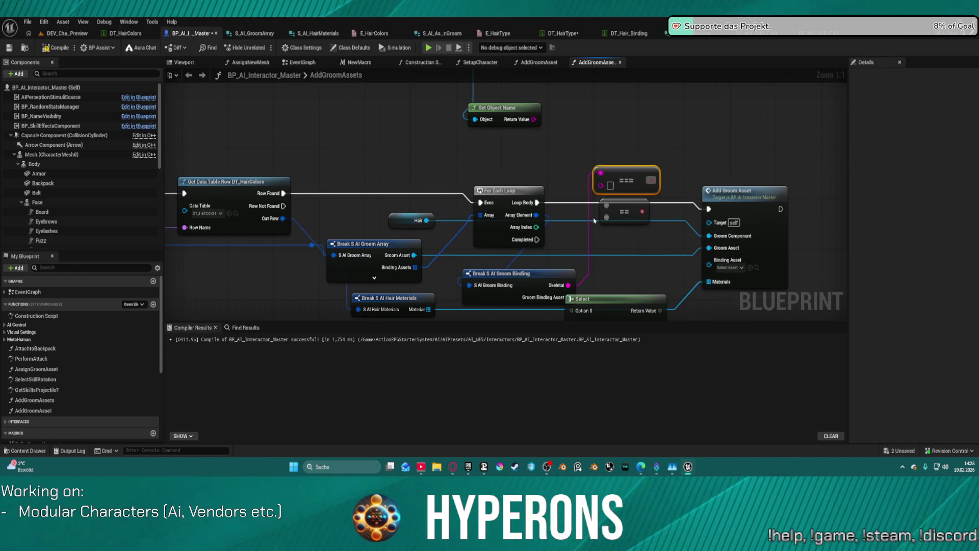
pyautogui.moveTo(601, 173)
pyautogui.mouseDown()
pyautogui.moveTo(601, 186)
pyautogui.moveTo(579, 153)
pyautogui.moveTo(533, 120)
pyautogui.mouseUp()
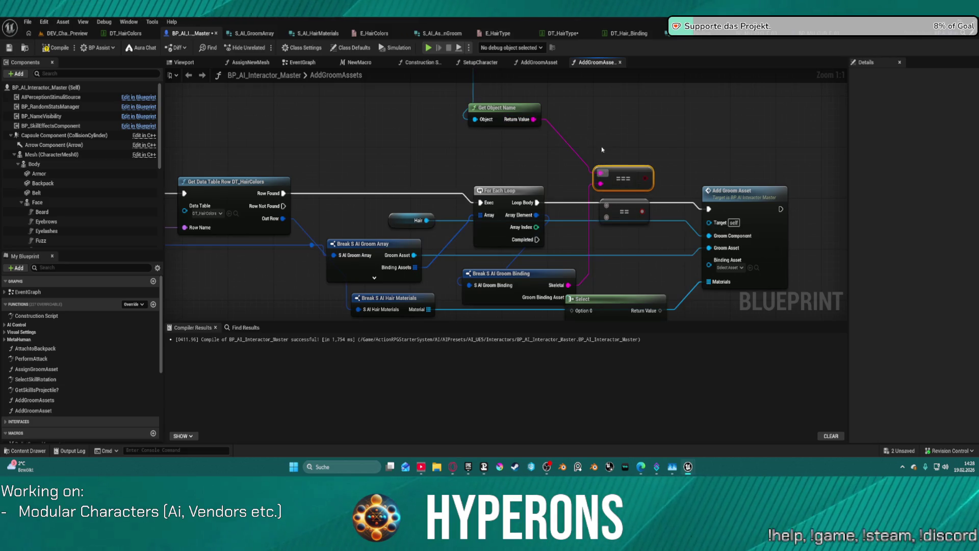
pyautogui.click(648, 114)
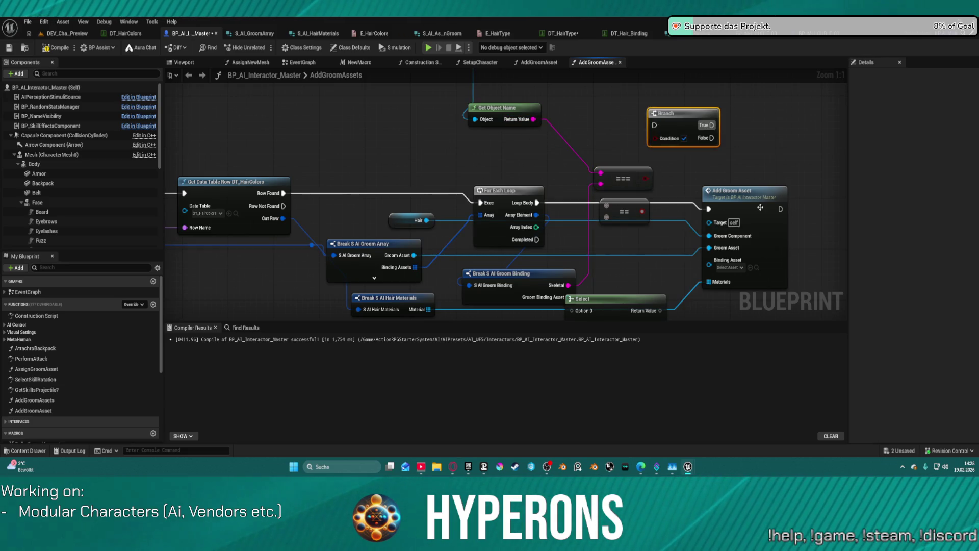
# Delete the unused Equal node, reposition Add Groom Asset and the binding break, and straighten connections
pyautogui.click(618, 218)
pyautogui.press('Delete')
pyautogui.moveTo(730, 192)
pyautogui.mouseDown()
pyautogui.moveTo(748, 132)
pyautogui.moveTo(809, 128)
pyautogui.moveTo(645, 134)
pyautogui.moveTo(537, 202)
pyautogui.mouseUp()
pyautogui.moveTo(551, 274)
pyautogui.mouseDown()
pyautogui.moveTo(598, 206)
pyautogui.moveTo(784, 166)
pyautogui.moveTo(642, 229)
pyautogui.moveTo(767, 197)
pyautogui.mouseUp()
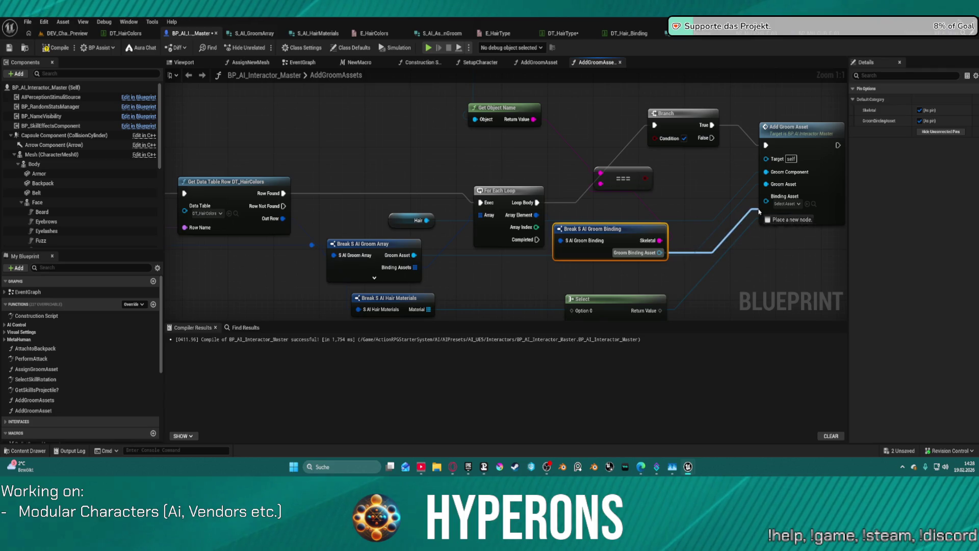
pyautogui.click(673, 113)
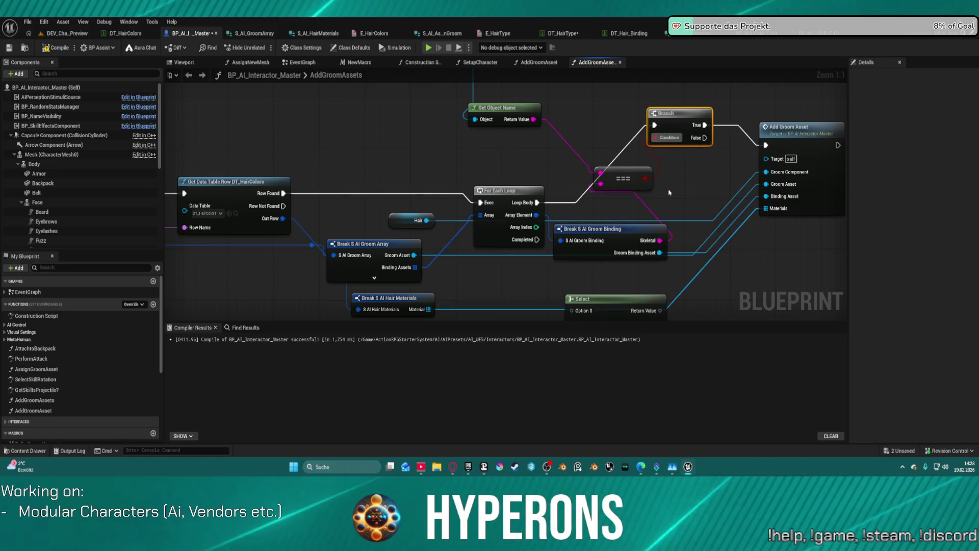
pyautogui.press('f')
pyautogui.scroll(-3, 710, 245)
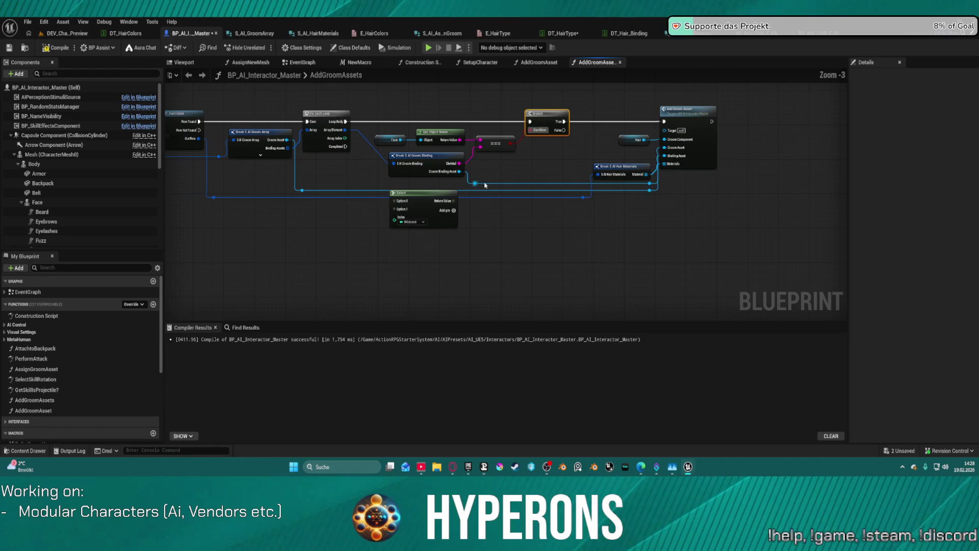
# Review the loop, Branch and Add Groom Asset nodes, then compile BP_AI_Interactor_Master
pyautogui.click(558, 177)
pyautogui.moveTo(568, 271)
pyautogui.mouseDown()
pyautogui.moveTo(747, 253)
pyautogui.moveTo(653, 226)
pyautogui.mouseUp()
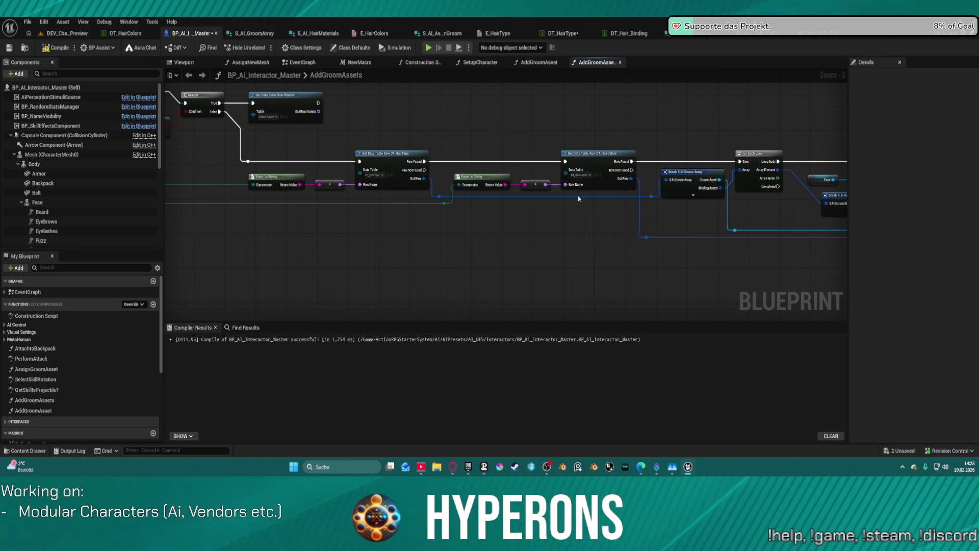
pyautogui.moveTo(707, 208)
pyautogui.mouseDown()
pyautogui.moveTo(616, 234)
pyautogui.moveTo(336, 230)
pyautogui.mouseUp()
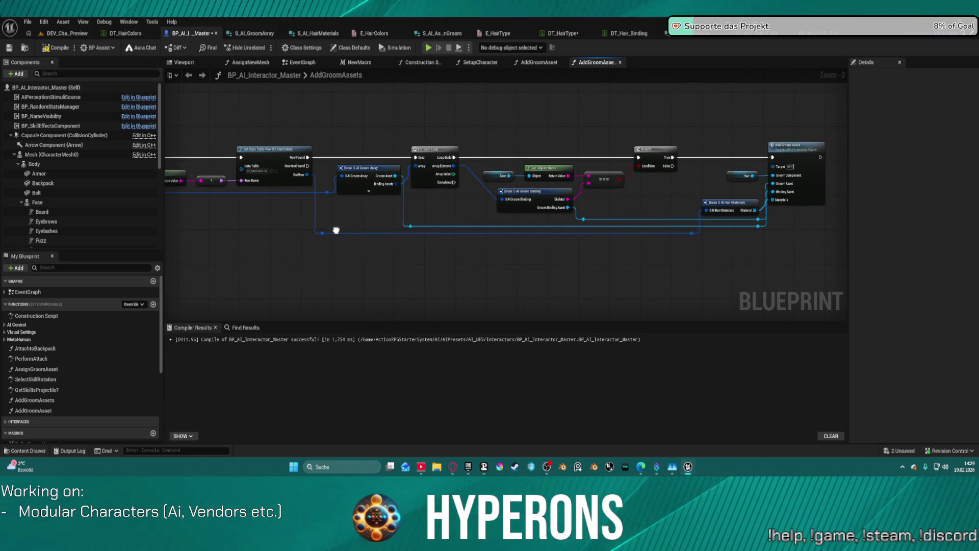
pyautogui.click(60, 48)
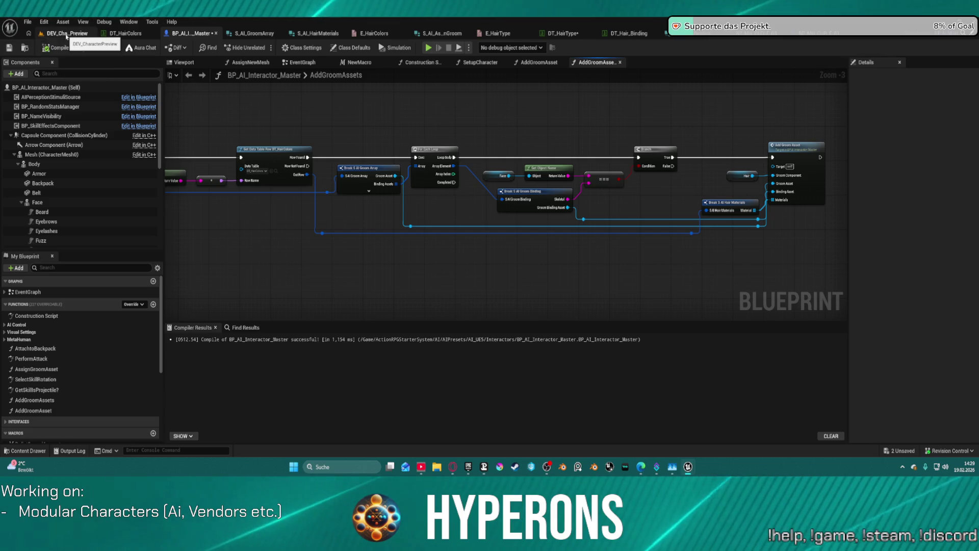
pyautogui.click(77, 33)
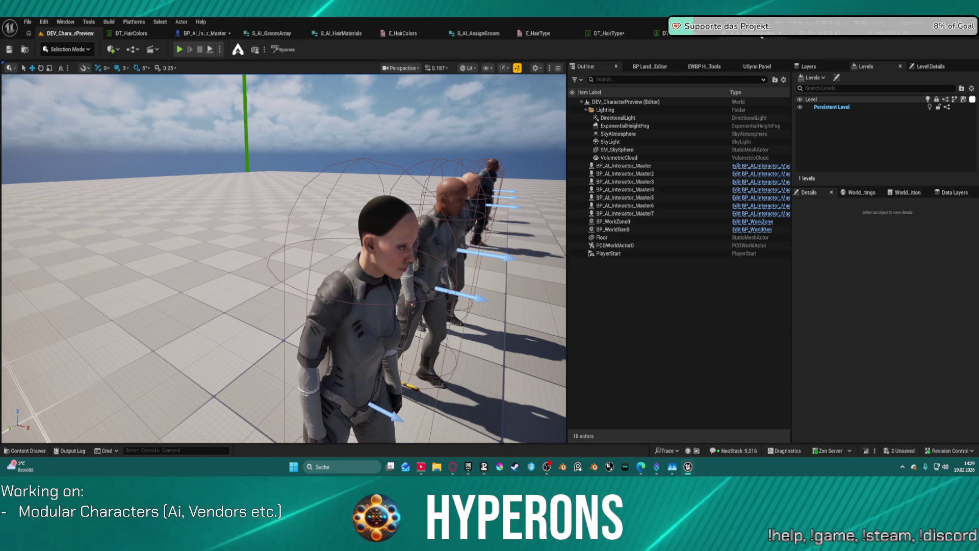
# Check DT_Hair_Binding and BP_MH_CHR_F_01, then return to DT_HairType's empty LowPonytail bindings
pyautogui.click(686, 34)
pyautogui.hotkey('ctrl', 'space')
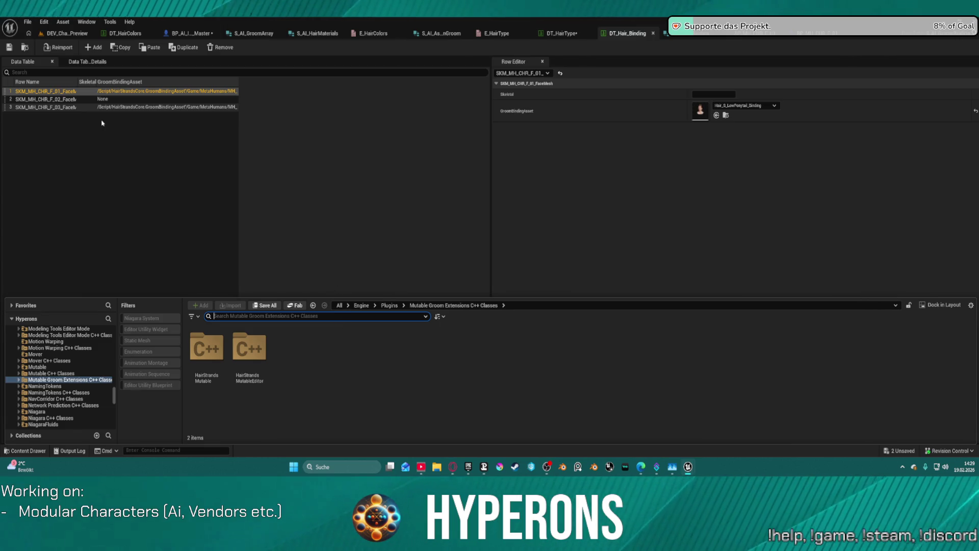
pyautogui.click(668, 35)
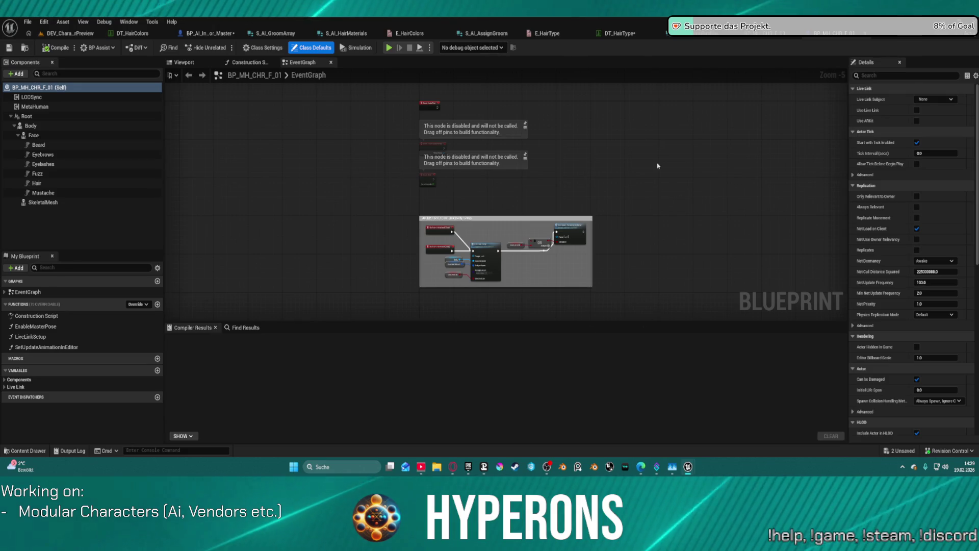
pyautogui.click(624, 33)
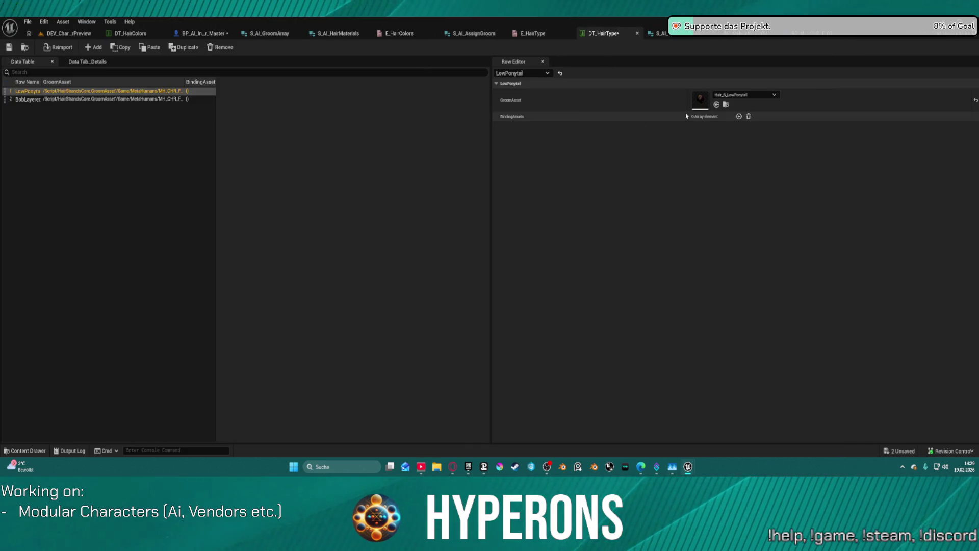
# Add LowPonytail binding entries, setting the first to SKM_MH_CHR_F_01_FaceMesh with Hair_S_LowPonytail_Binding
pyautogui.click(739, 116)
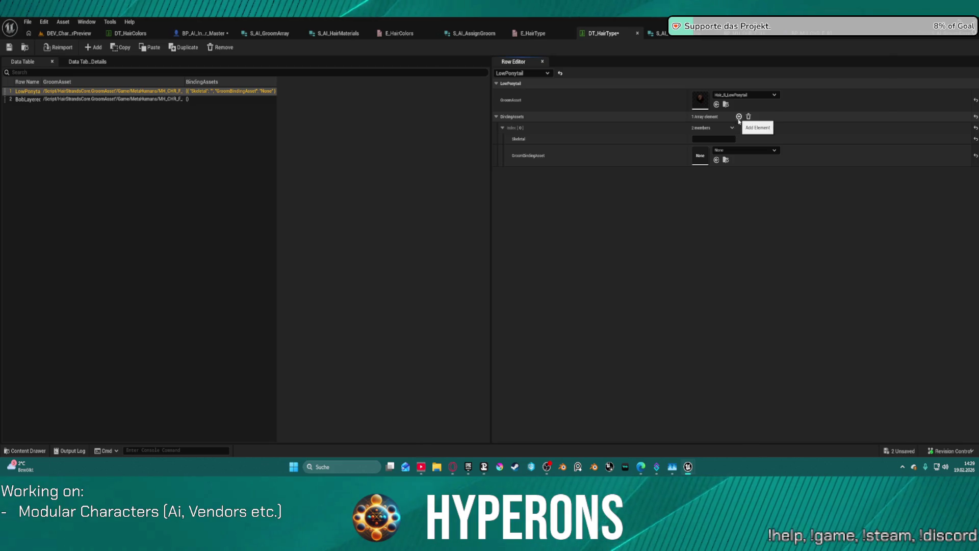
pyautogui.click(739, 117)
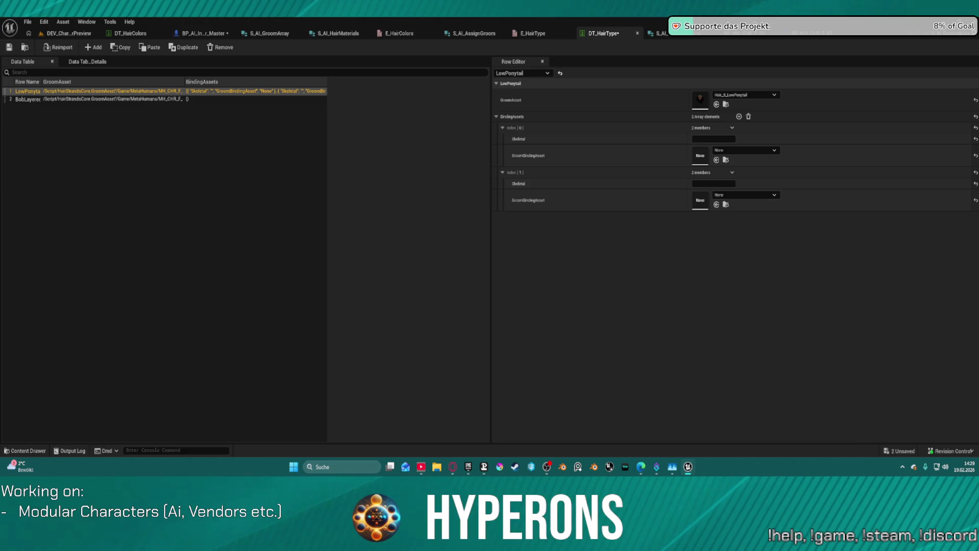
pyautogui.click(706, 139)
pyautogui.hotkey('ctrl', 'v')
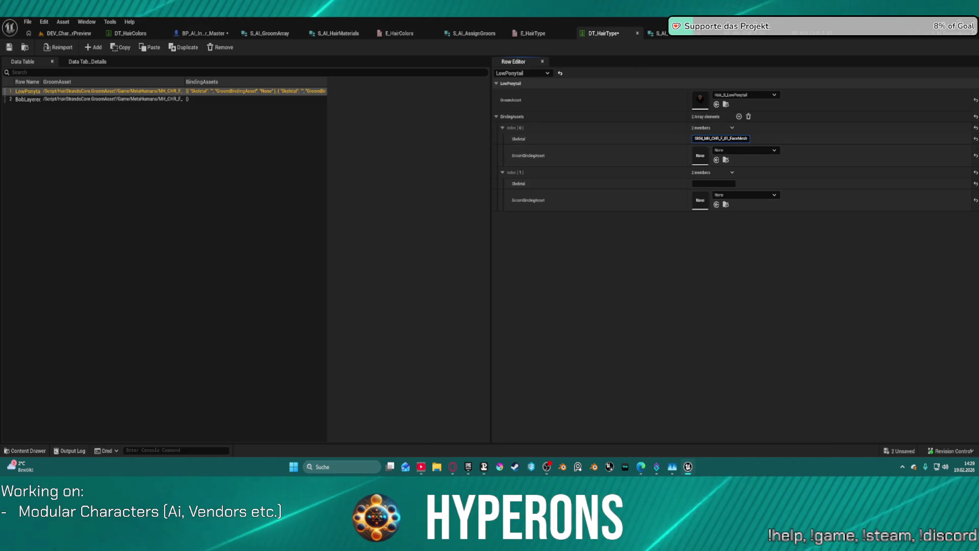
pyautogui.press('Return')
pyautogui.click(716, 160)
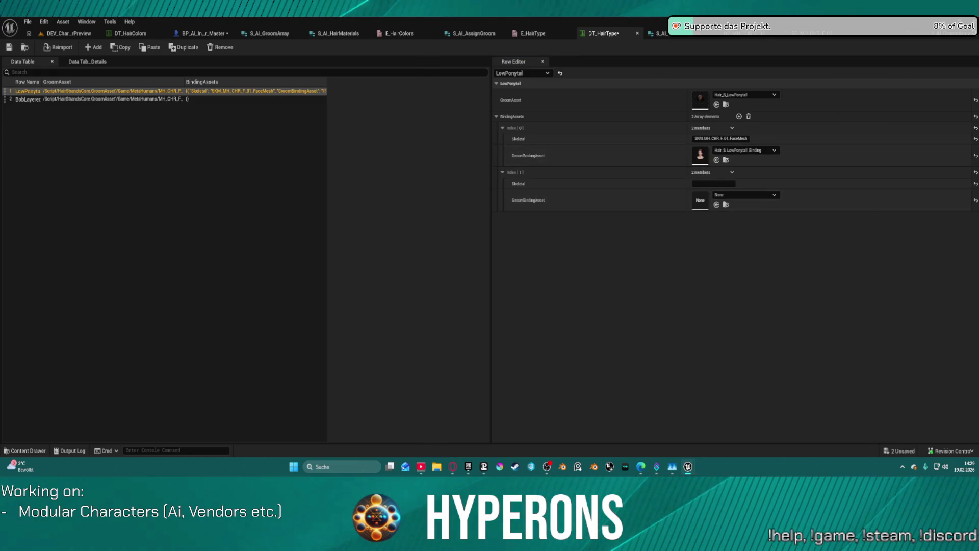
# Remove the extra fourth entry, fill the third with SKM_MH_CHR_F_03_FaceMesh and its binding, then save DT_HairType
pyautogui.click(739, 116)
pyautogui.click(739, 116)
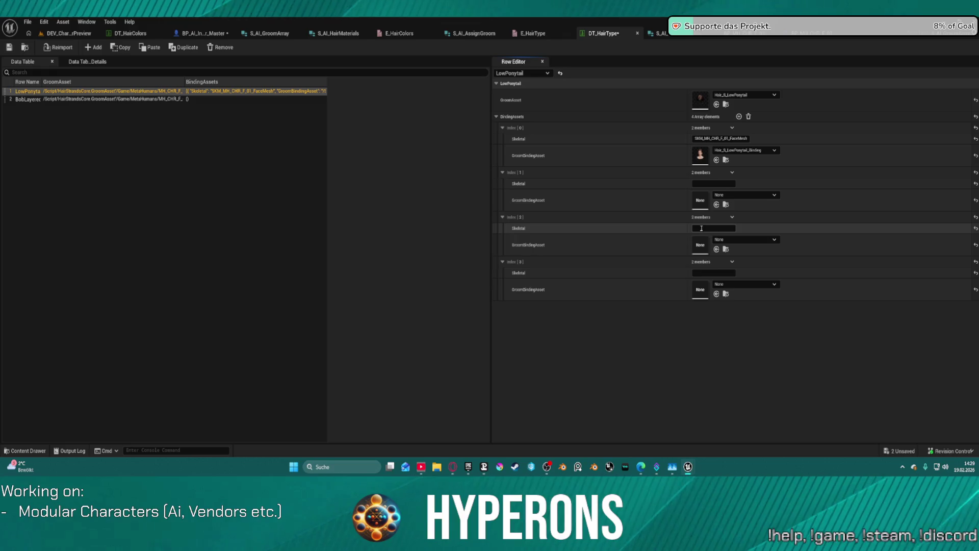
pyautogui.click(733, 262)
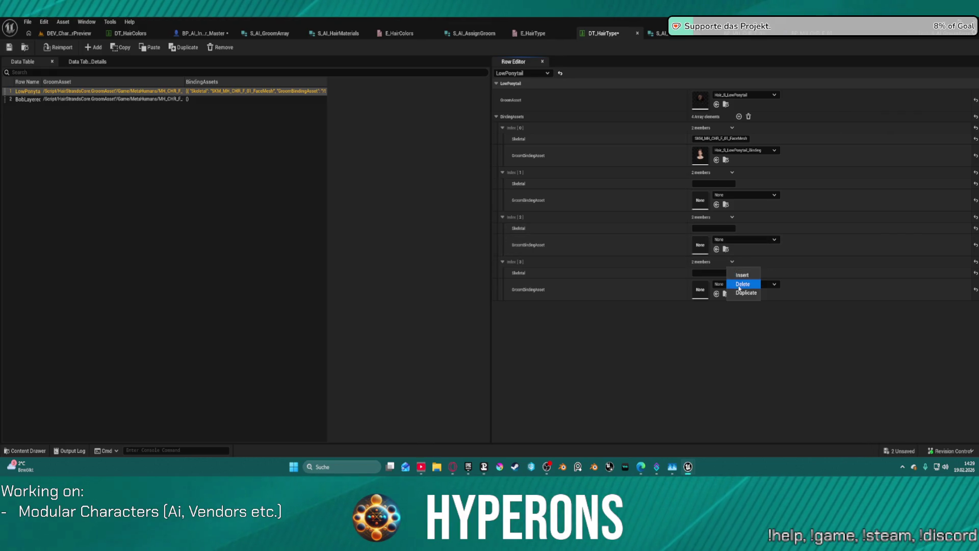
pyautogui.click(739, 285)
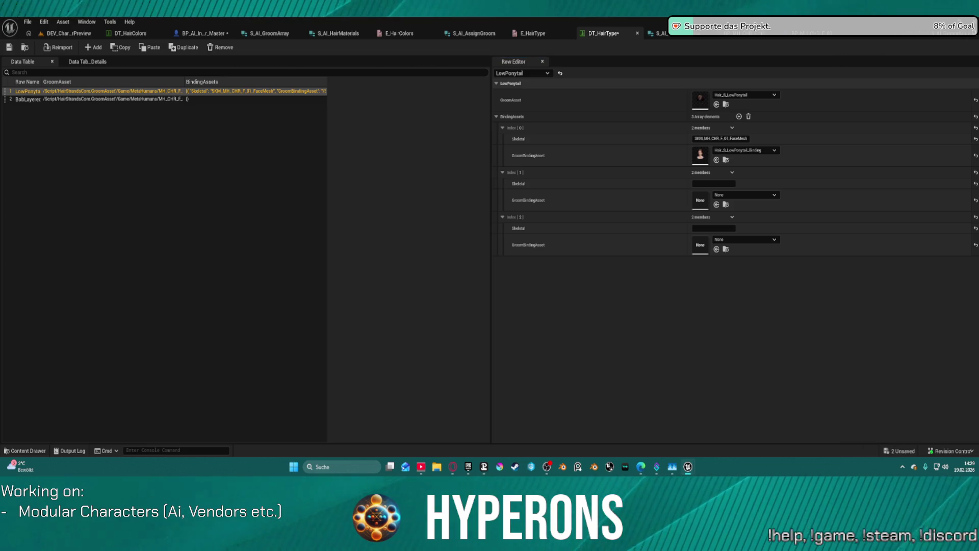
pyautogui.click(714, 228)
pyautogui.write('SKM_MH_CHR_F_03_FaceMesh')
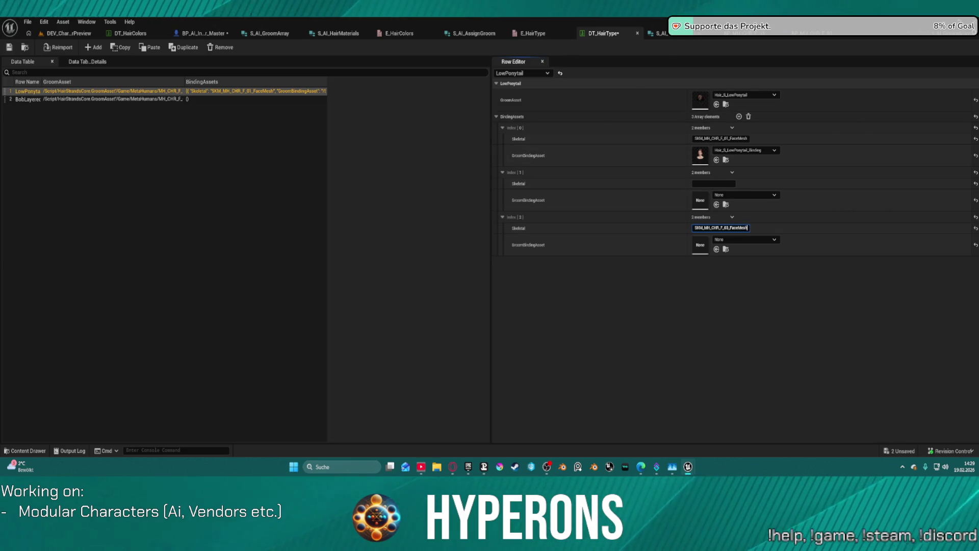
pyautogui.hotkey('ctrl', 'v')
pyautogui.click(8, 48)
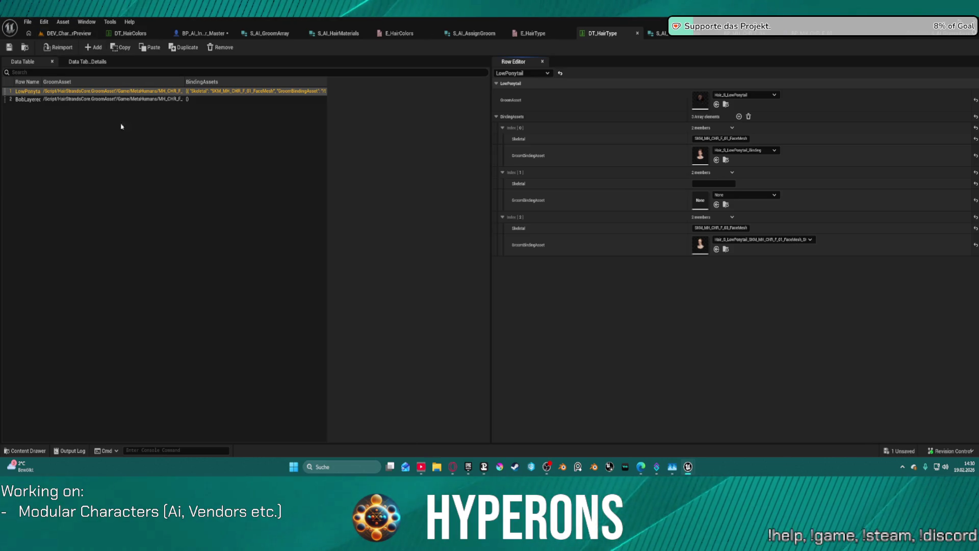
pyautogui.click(99, 99)
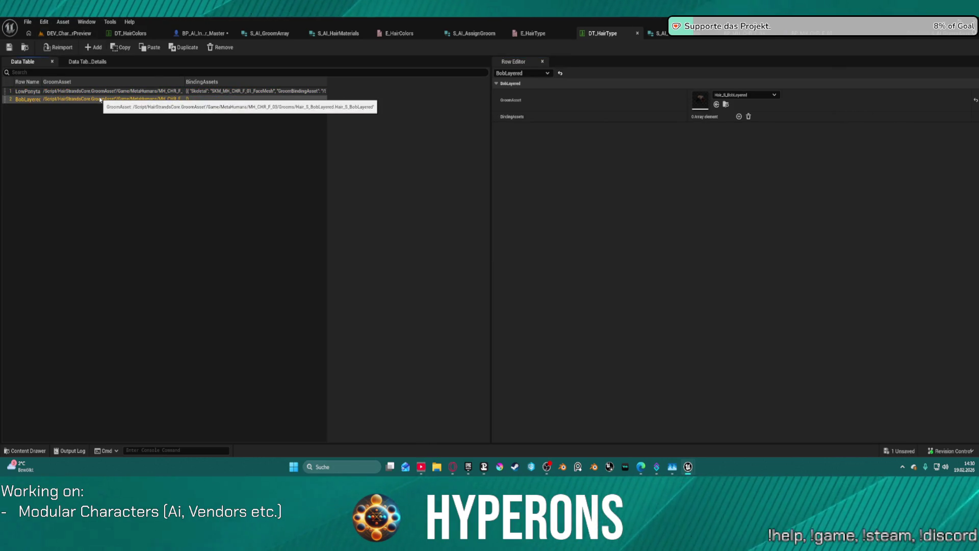
# Add binding entries to BobLayered and paste LowPonytail's bindings into it
pyautogui.click(740, 117)
pyautogui.click(740, 117)
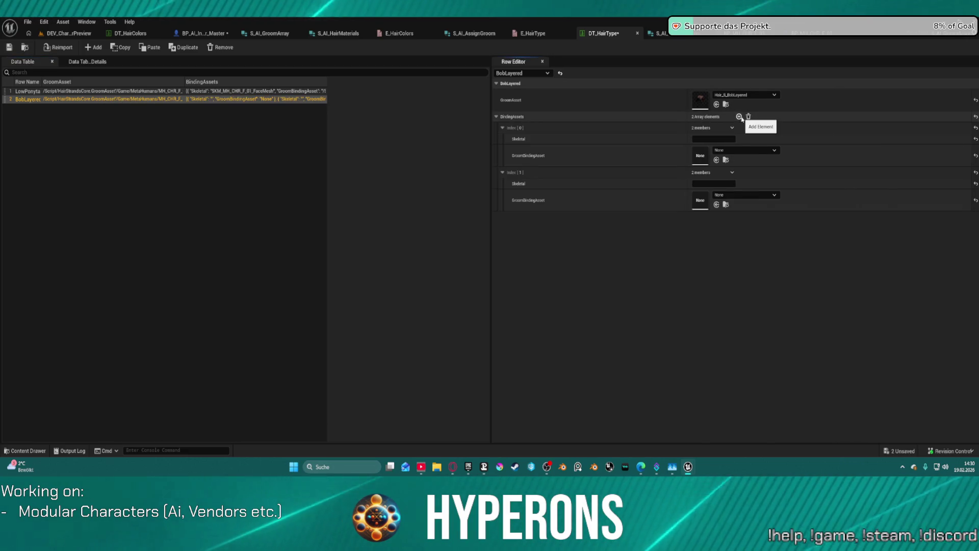
pyautogui.click(66, 93)
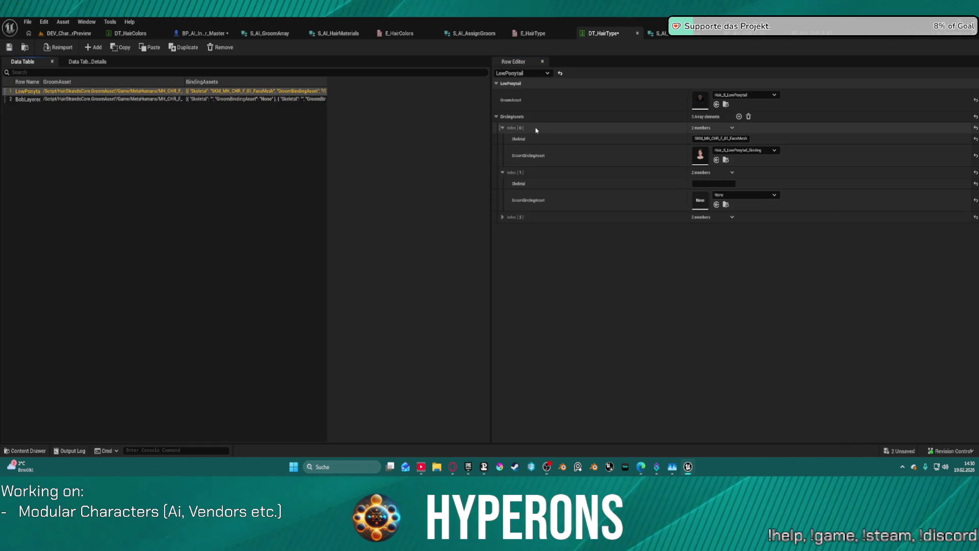
pyautogui.click(266, 99)
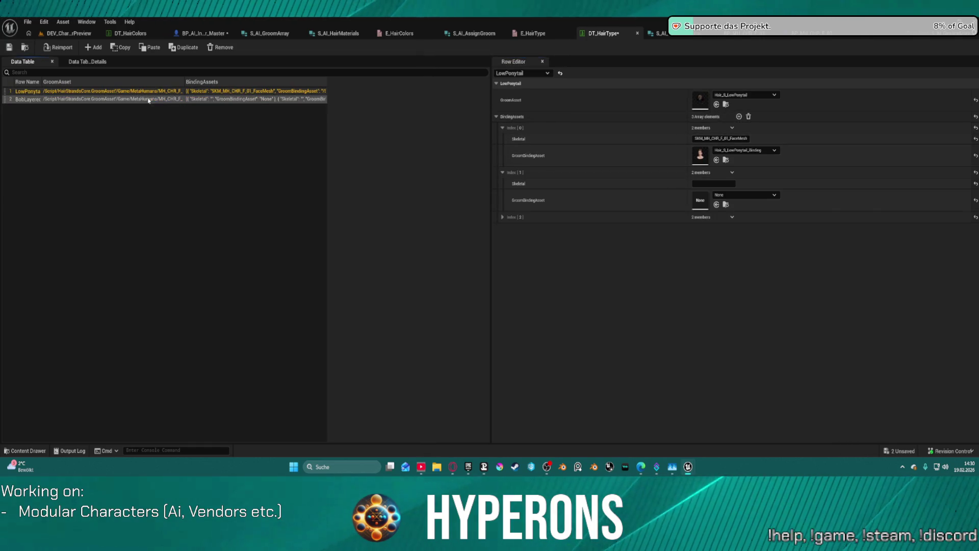
pyautogui.keyDown('shift'); pyautogui.click(601, 116); pyautogui.keyUp('shift')
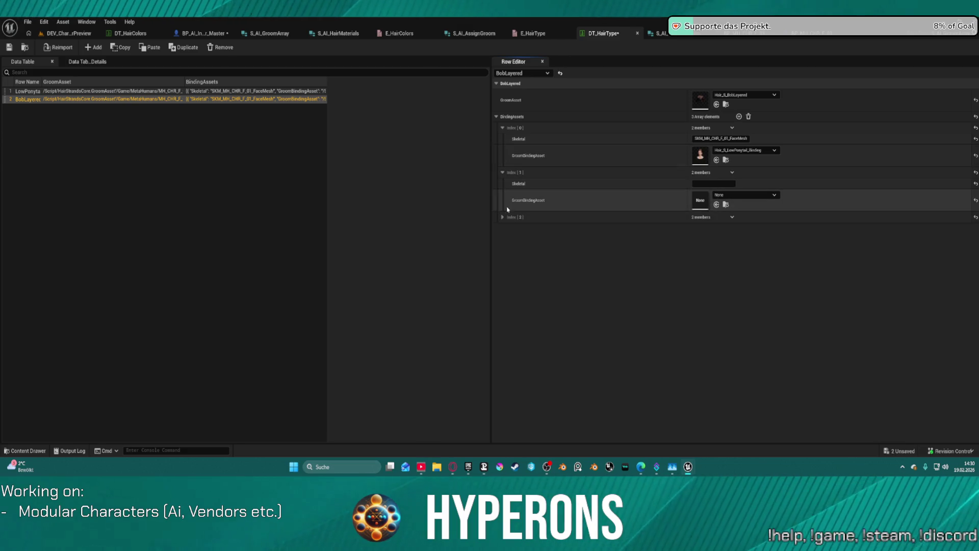
# Check the third BobLayered entry and clear the first entry's groom binding
pyautogui.click(714, 217)
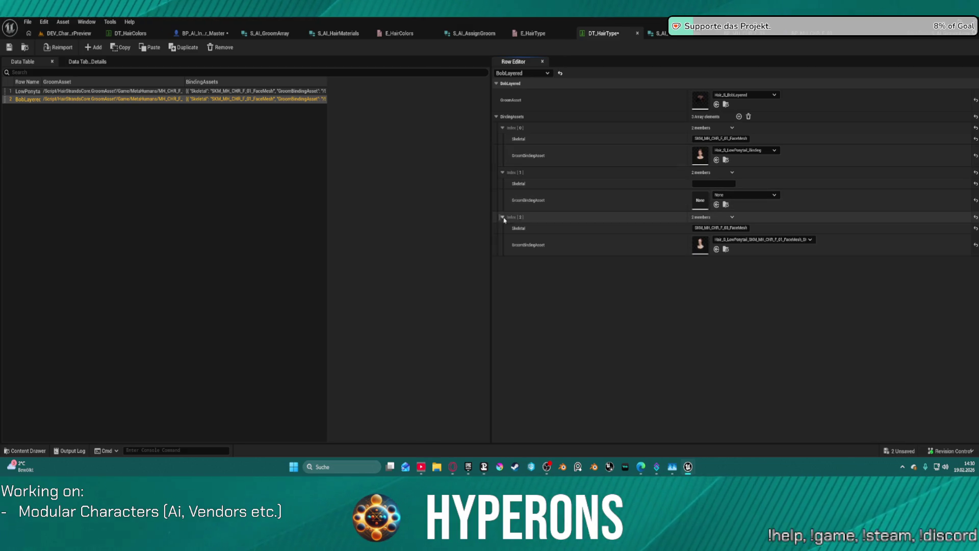
pyautogui.click(771, 151)
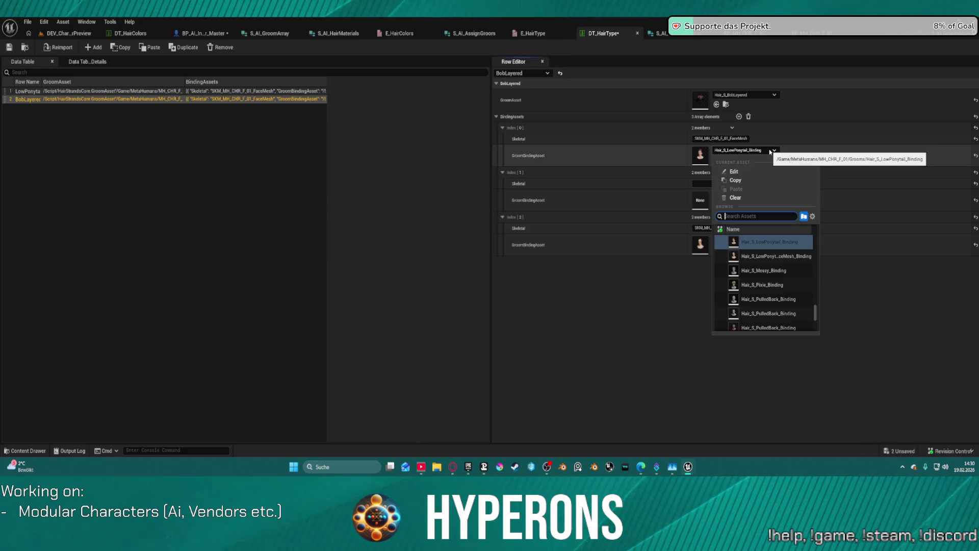
pyautogui.scroll(2, 786, 271)
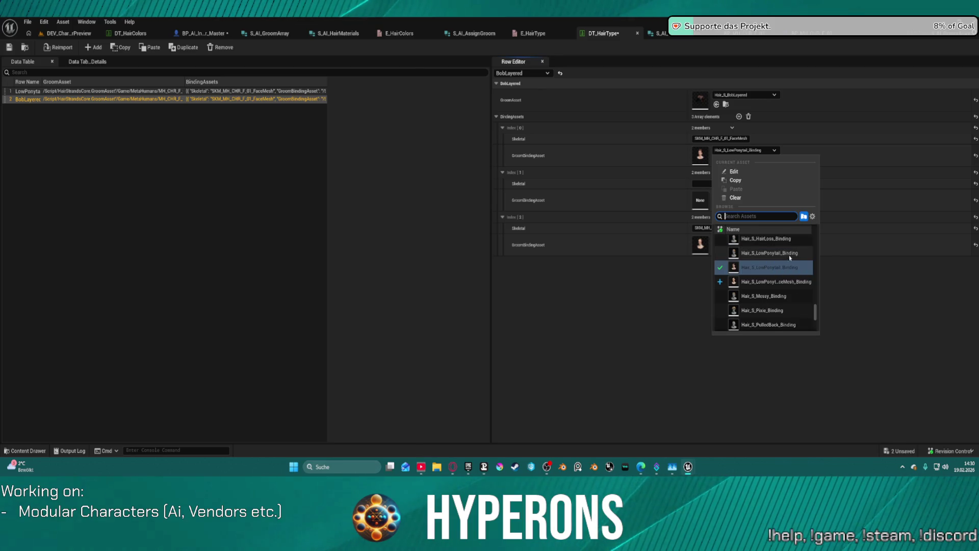
pyautogui.scroll(1, 780, 250)
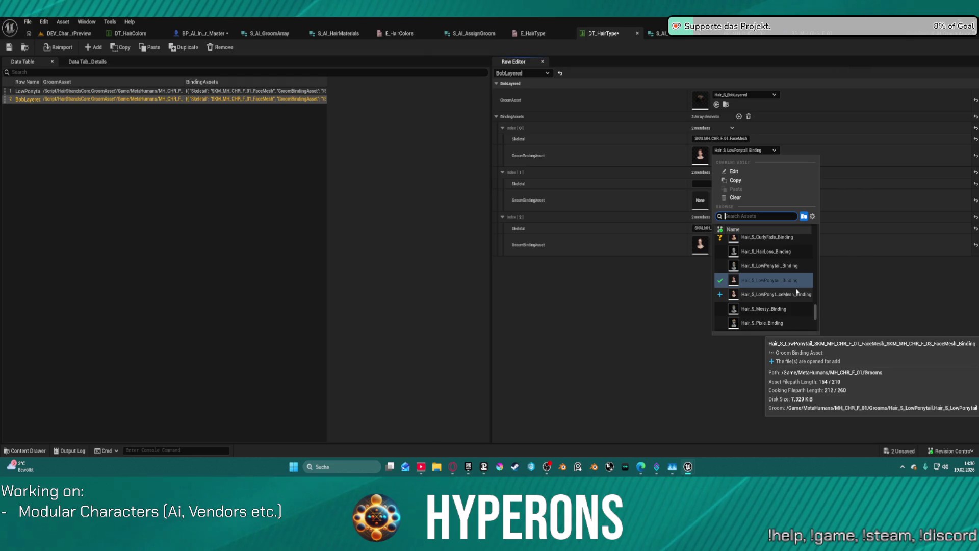
pyautogui.click(623, 319)
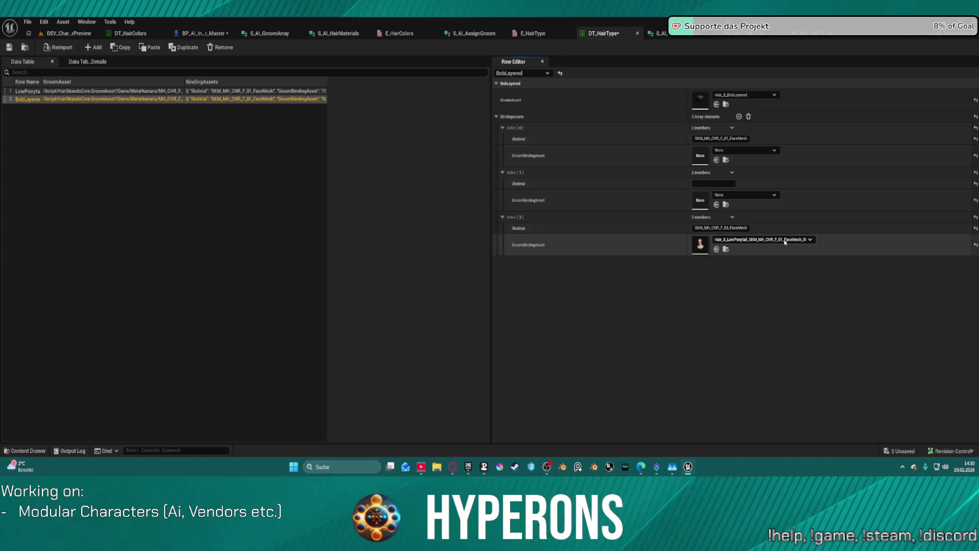
pyautogui.click(740, 37)
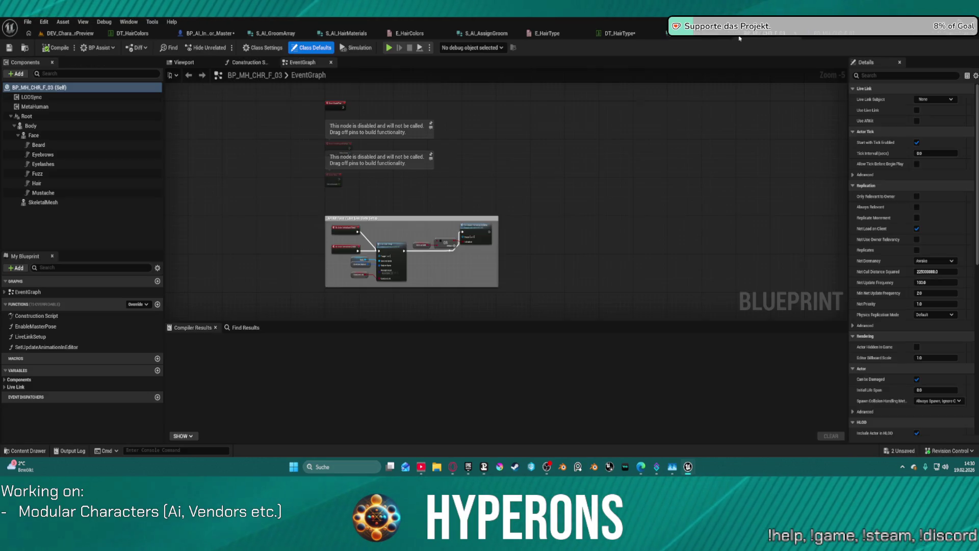
# Inspect the Hair component's groom settings in BP_MH_CHR_F_03 and the characters in the preview level
pyautogui.click(51, 185)
pyautogui.scroll(-5, 882, 352)
pyautogui.scroll(-1, 883, 352)
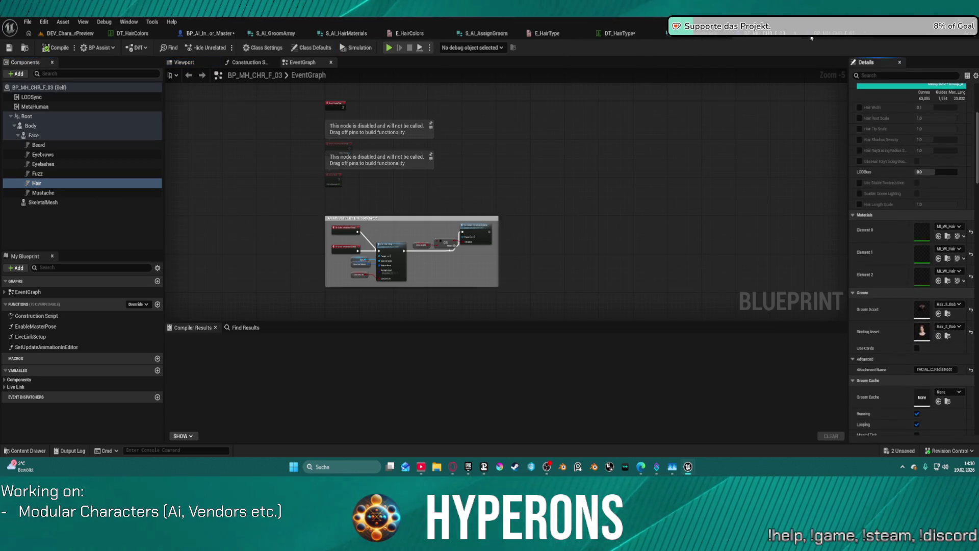
pyautogui.click(612, 33)
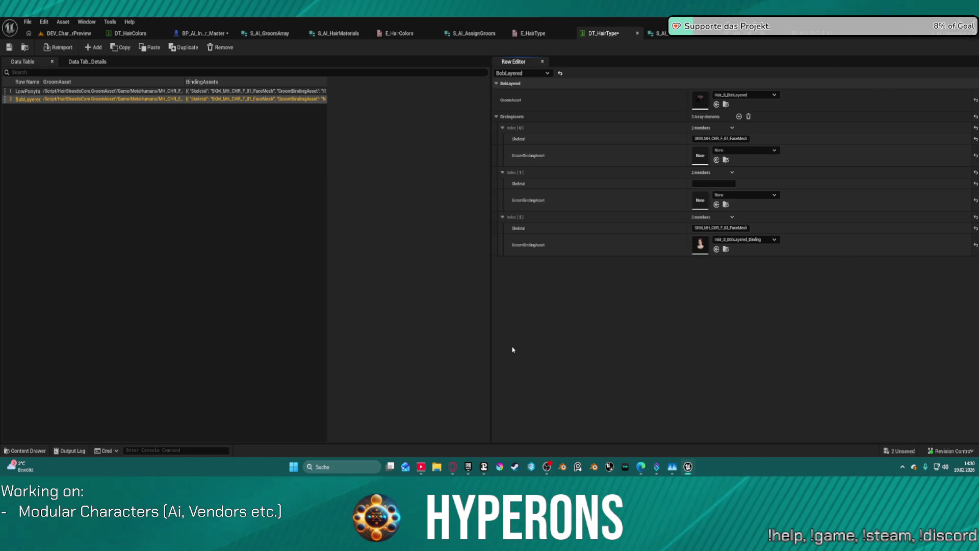
pyautogui.click(66, 34)
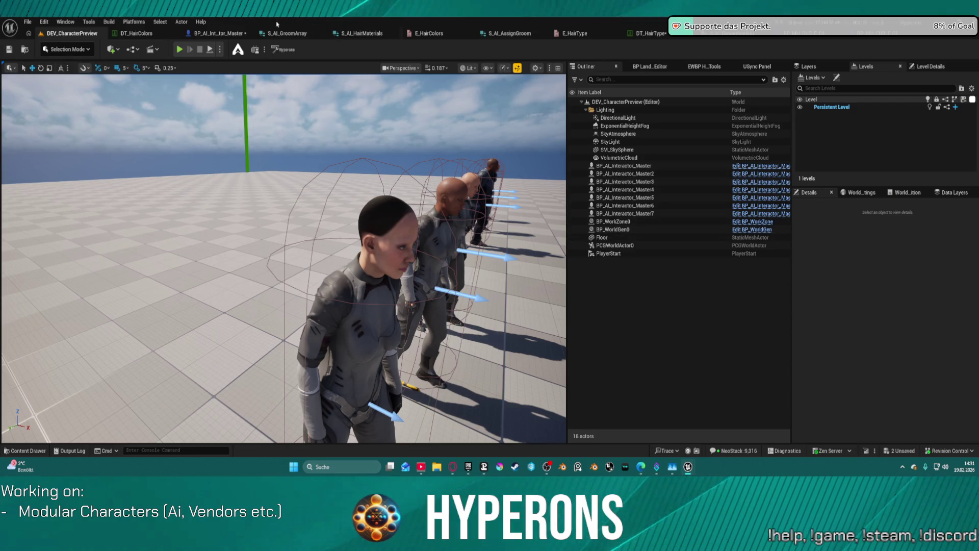
# Save DT_HairType with BobLayered's bindings, then save BP_AI_Interactor_Master
pyautogui.click(810, 36)
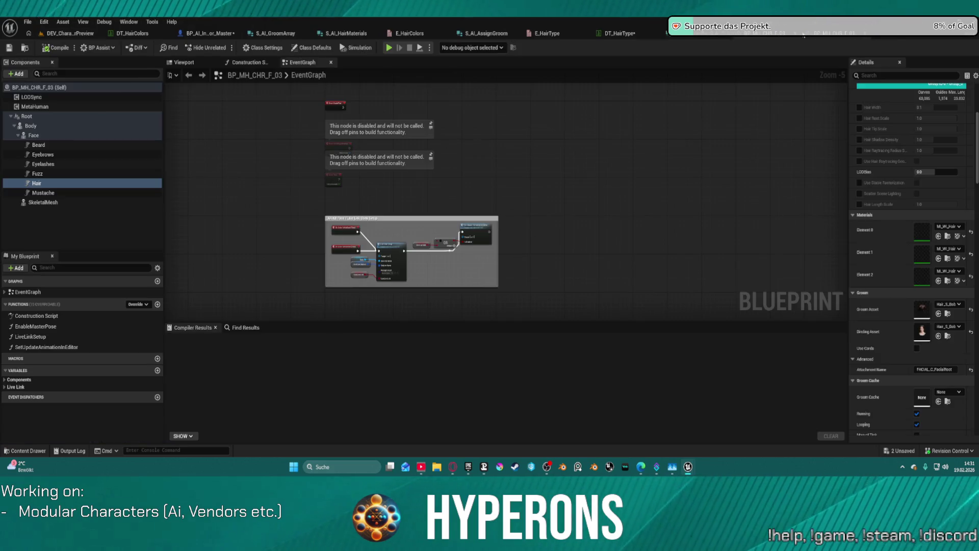
pyautogui.click(611, 33)
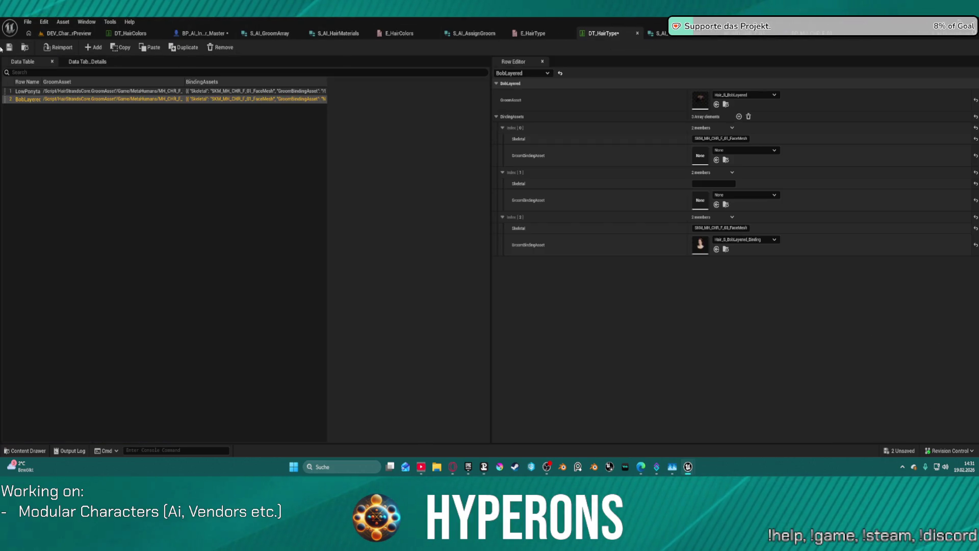
pyautogui.click(8, 48)
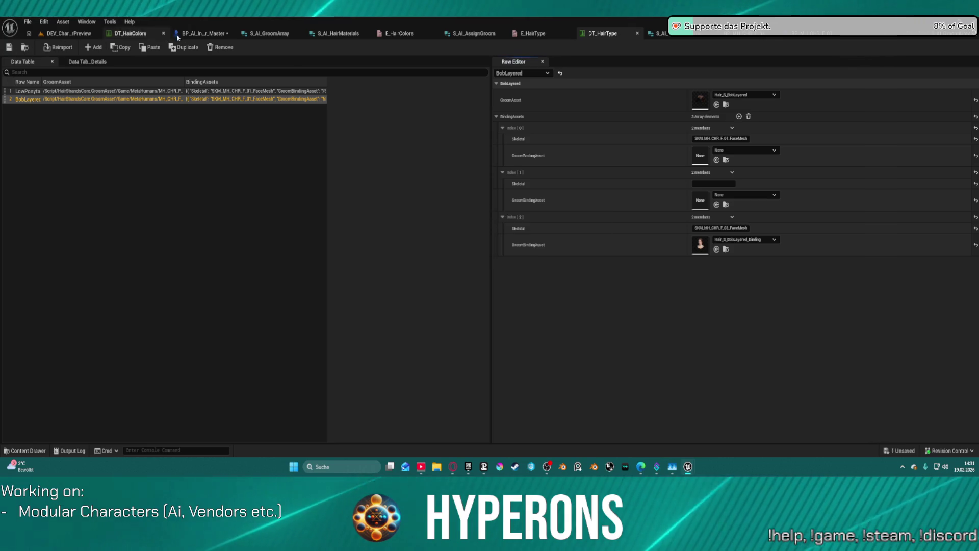
pyautogui.click(198, 34)
pyautogui.hotkey('ctrl', 's')
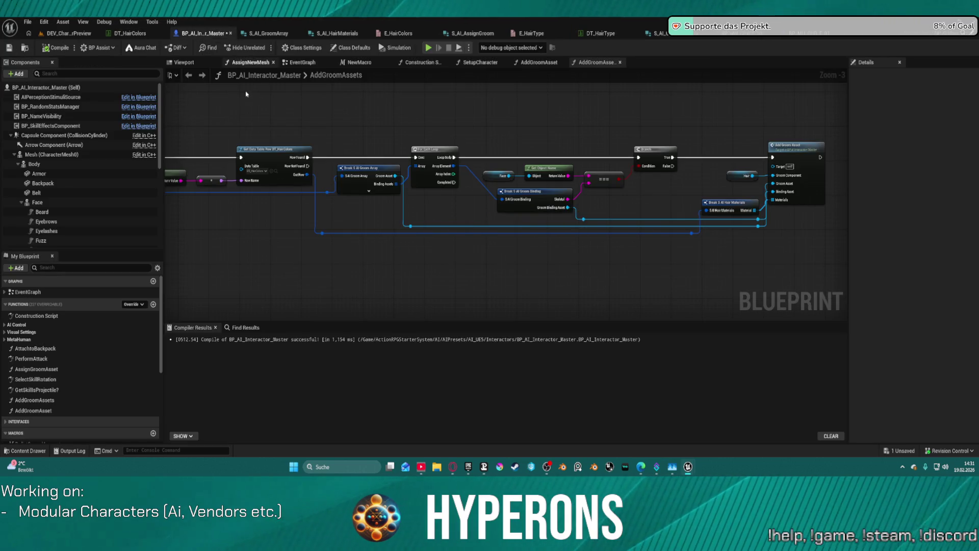
# Compile BP_AI_Interactor_Master, select the front woman character, and set a breakpoint on For Each Loop
pyautogui.click(59, 48)
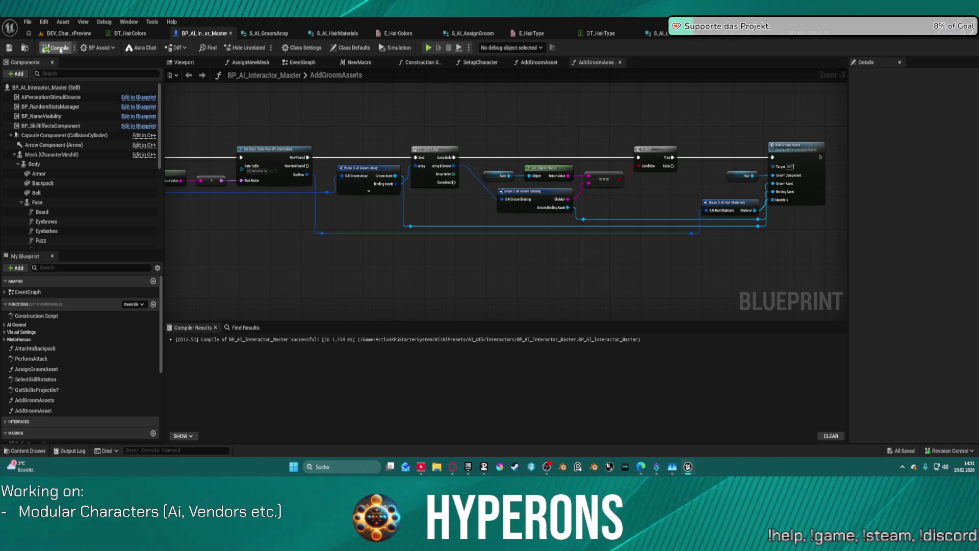
pyautogui.click(69, 33)
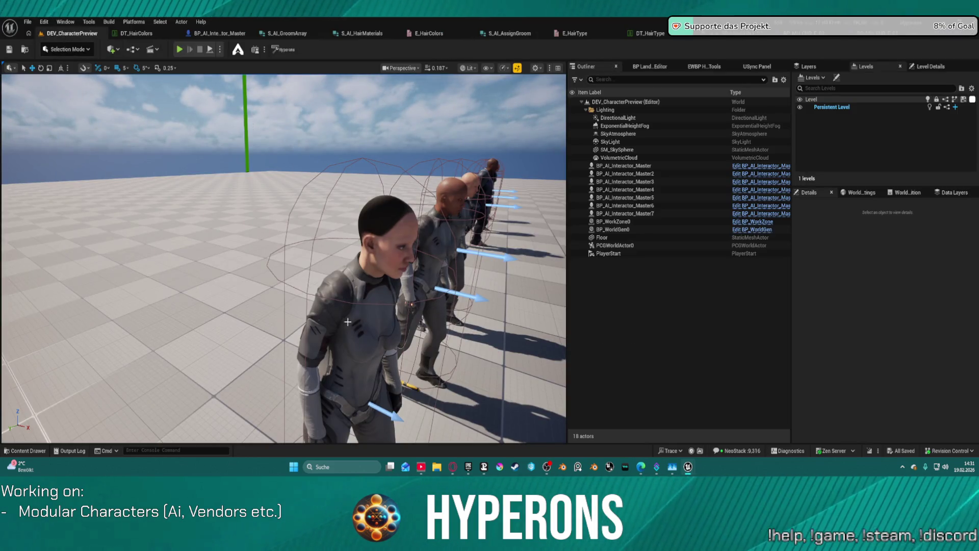
pyautogui.click(352, 371)
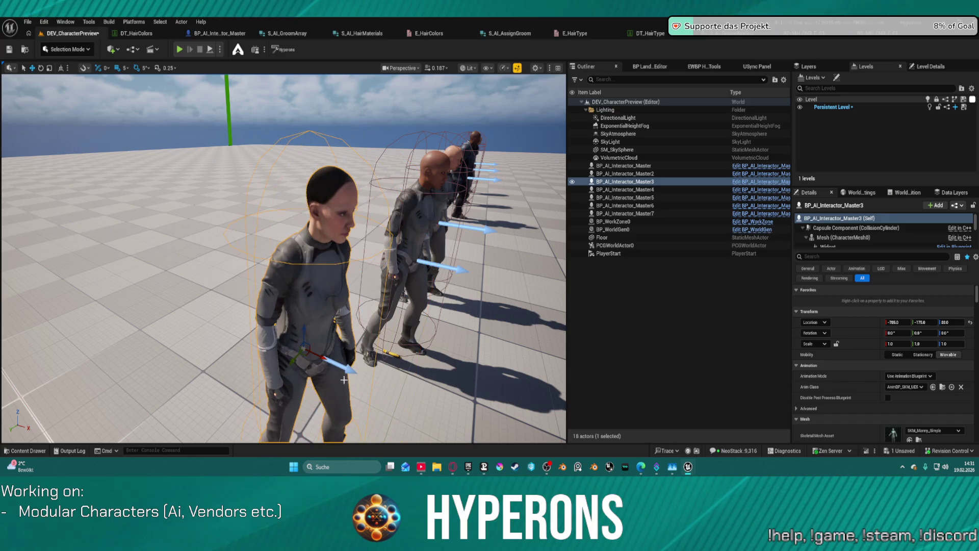
pyautogui.scroll(-1, 841, 357)
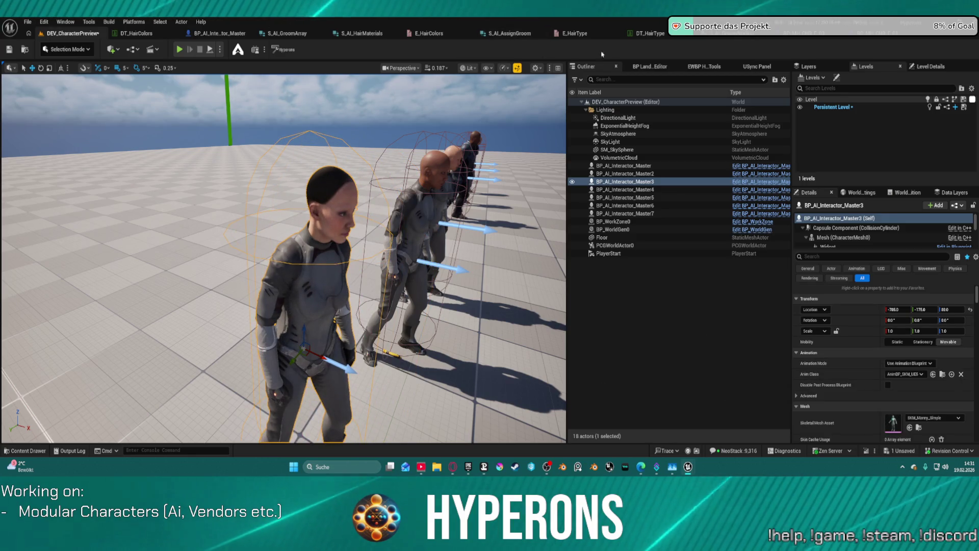
pyautogui.click(230, 33)
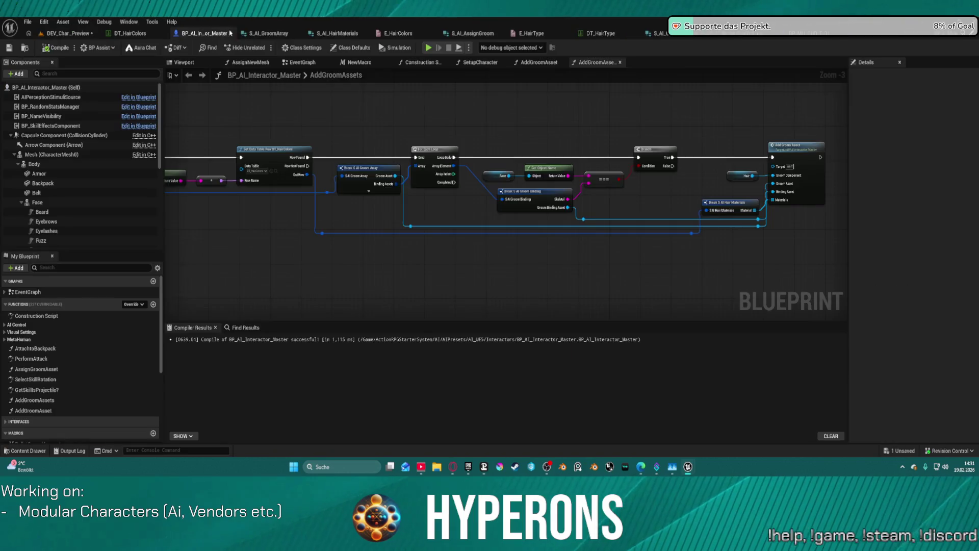
pyautogui.moveTo(326, 143)
pyautogui.mouseDown()
pyautogui.moveTo(451, 119)
pyautogui.moveTo(623, 131)
pyautogui.moveTo(741, 168)
pyautogui.moveTo(576, 155)
pyautogui.moveTo(474, 125)
pyautogui.mouseUp()
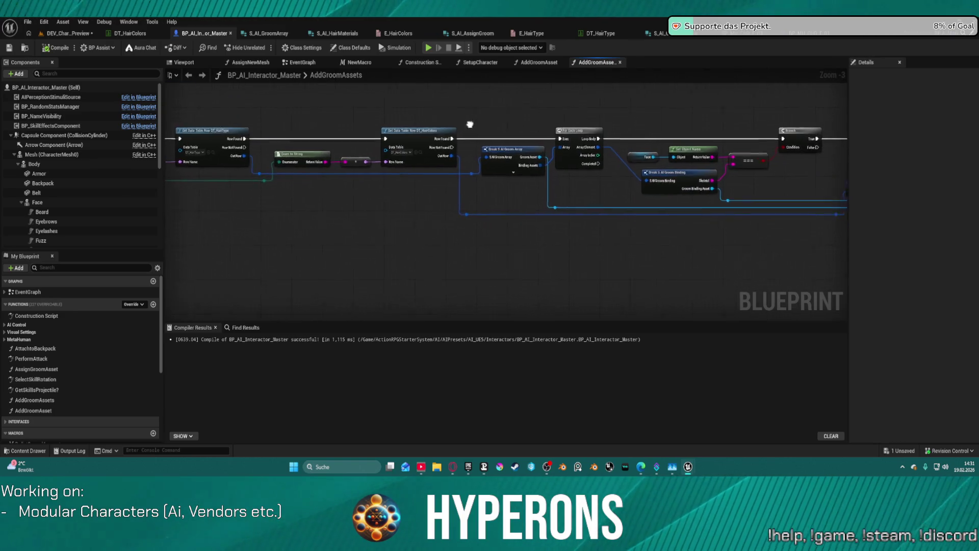
pyautogui.rightClick(568, 134)
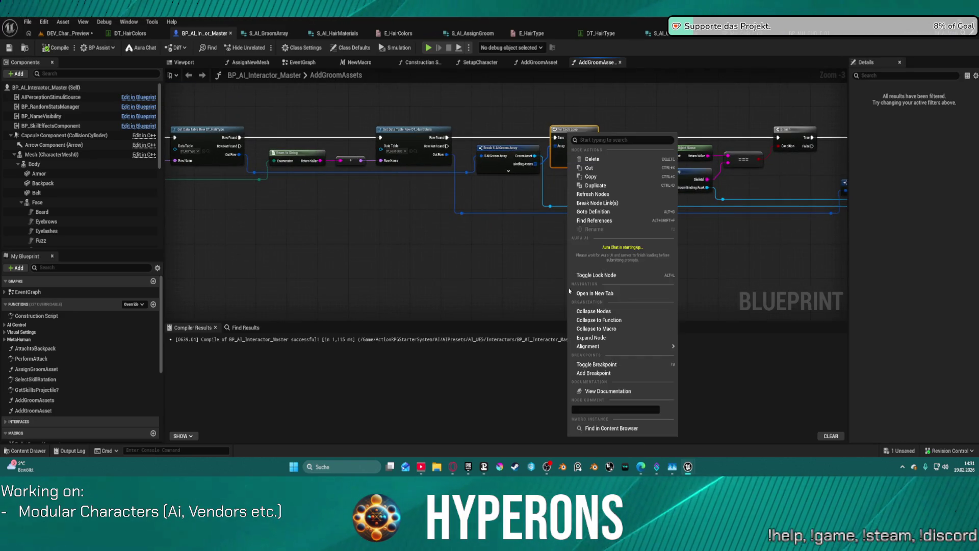
pyautogui.click(598, 377)
# Review the Get Data Table Row nodes and find the character's Visual Data Asset, DA_Vis_Terran_F03
pyautogui.click(64, 33)
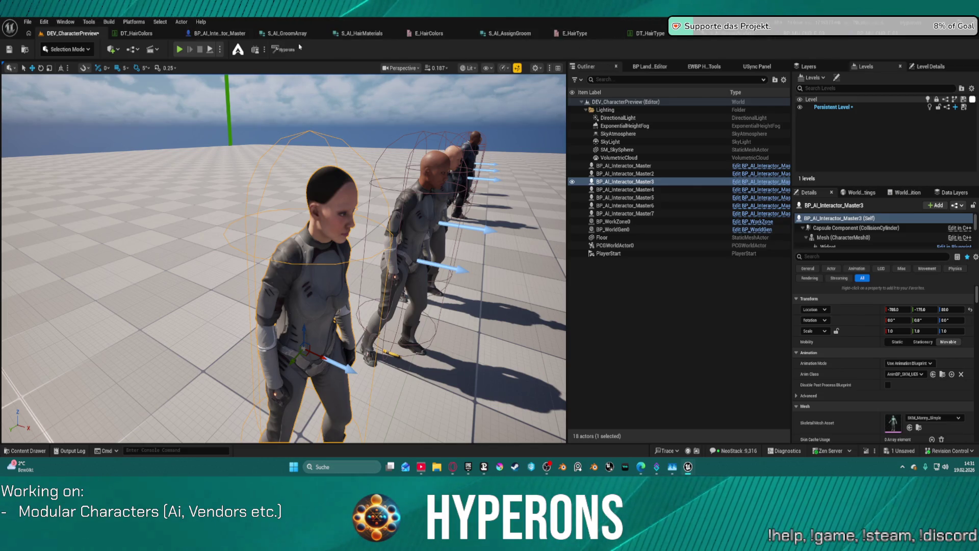
pyautogui.scroll(-5, 884, 363)
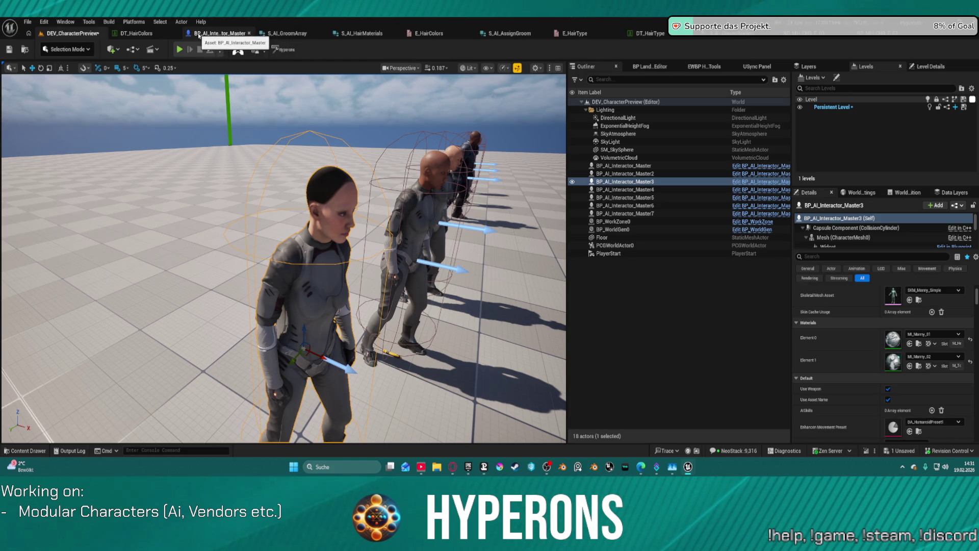
pyautogui.click(199, 35)
pyautogui.moveTo(474, 156)
pyautogui.mouseDown()
pyautogui.moveTo(727, 174)
pyautogui.moveTo(638, 185)
pyautogui.moveTo(778, 180)
pyautogui.moveTo(752, 123)
pyautogui.moveTo(785, 126)
pyautogui.mouseUp()
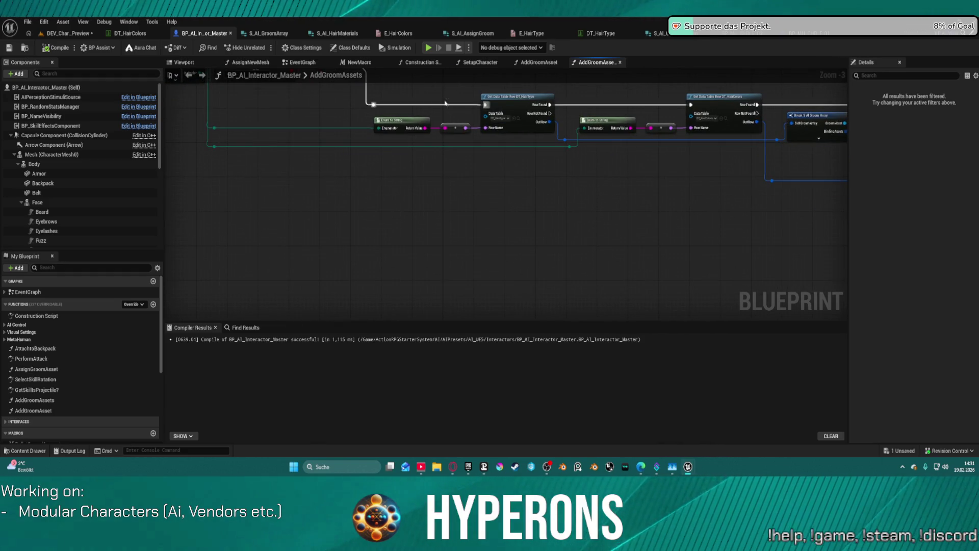
pyautogui.click(76, 34)
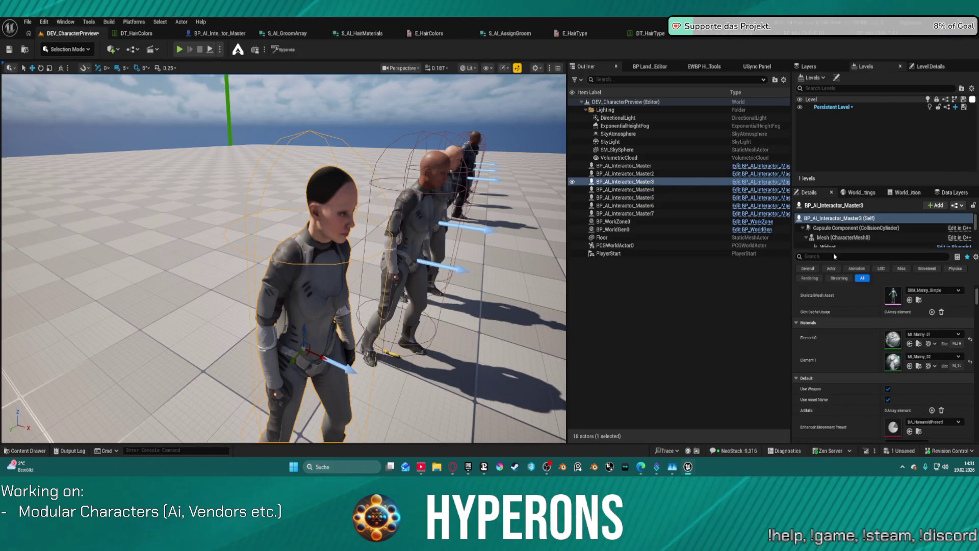
pyautogui.write('Wsu')
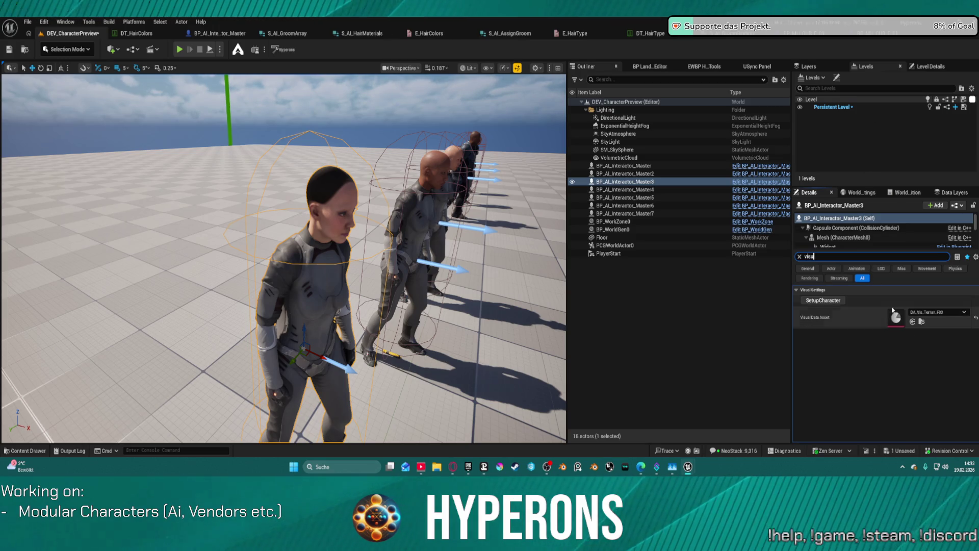
pyautogui.click(895, 318)
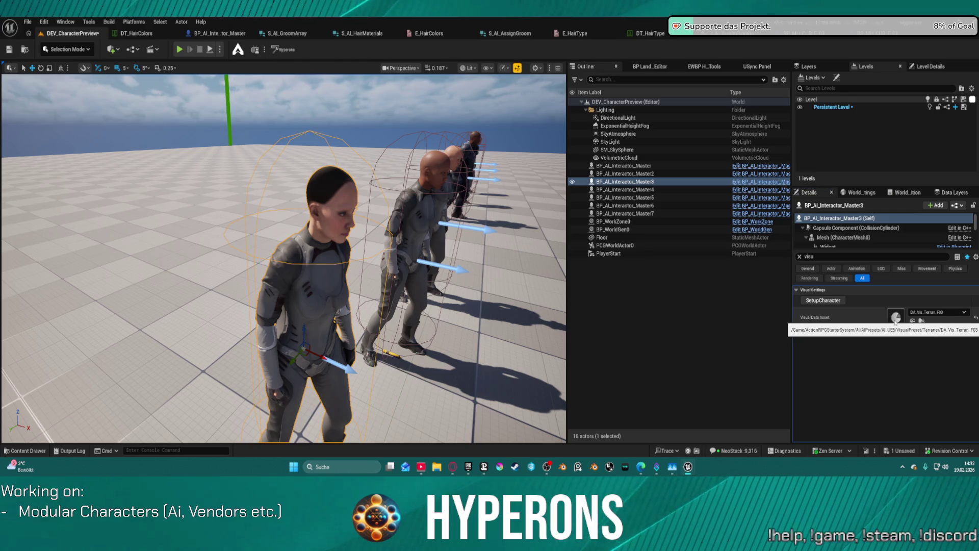